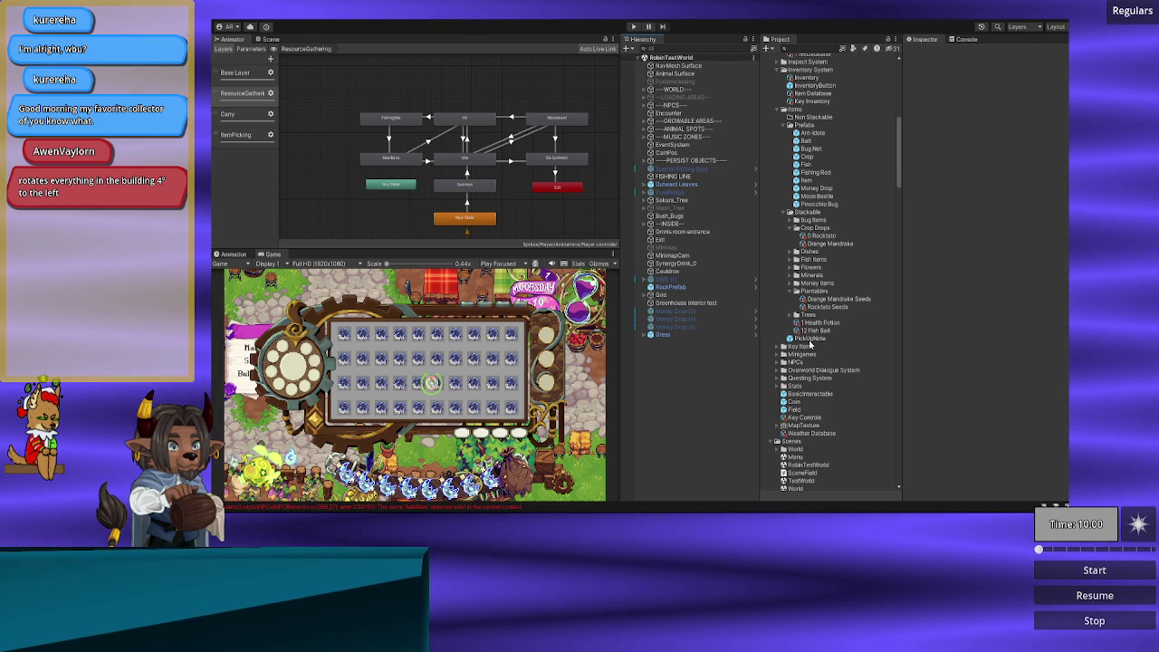
Step: Open the first 'heldItem does not exist' CS0103 error from the Console in NPCBehavior.cs
scroll(828, 283, "down", 3)
scroll(828, 284, "down", 1)
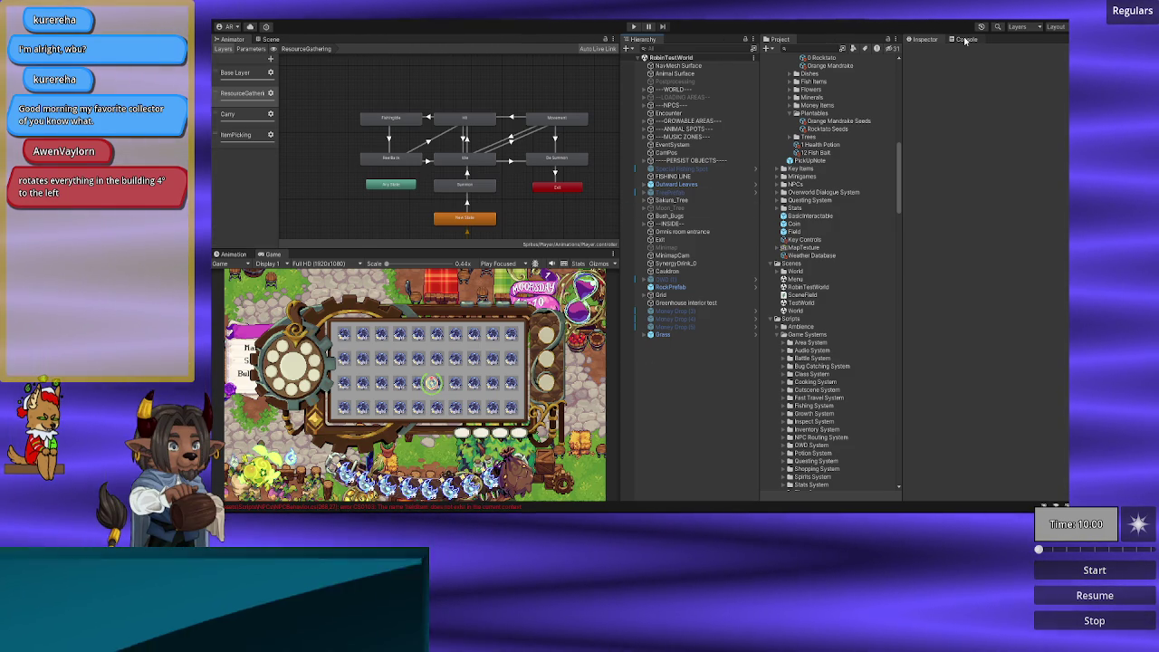
left_click(966, 39)
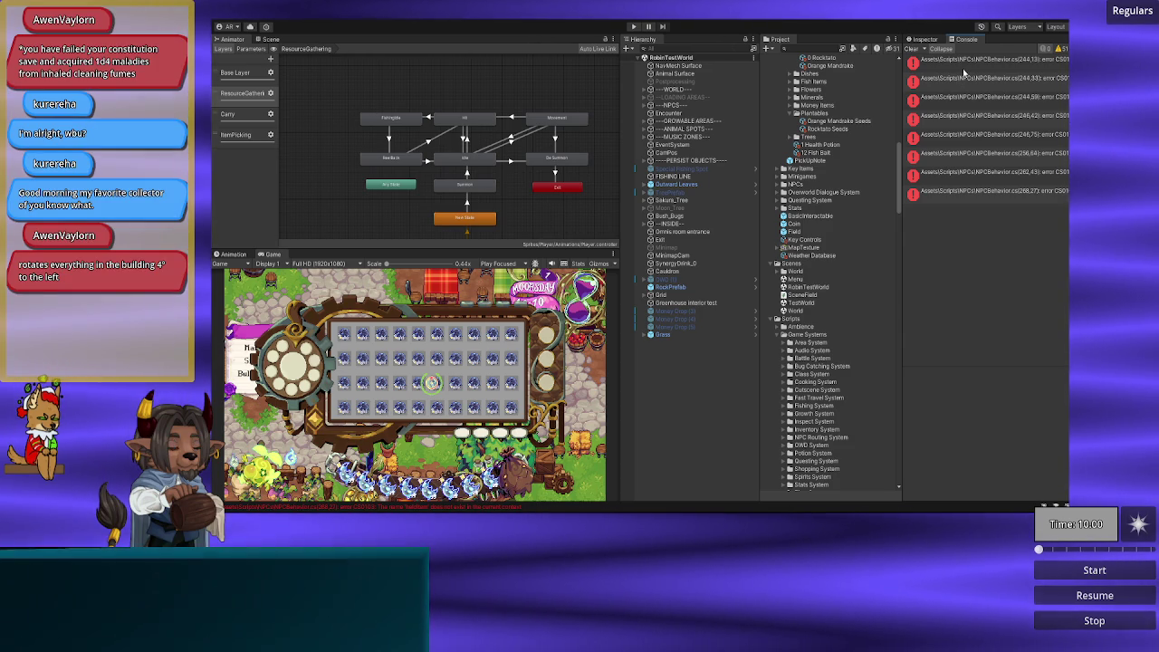
left_click(964, 69)
double_click(967, 70)
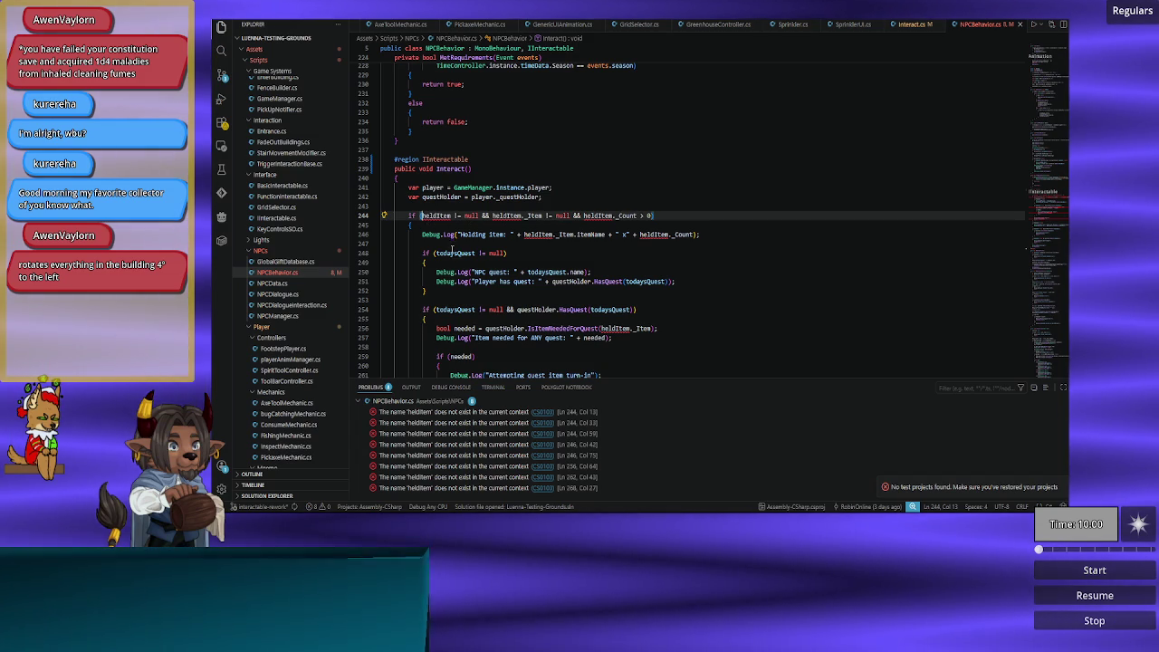
Step: Find the questHolder line in the Interact method and insert a new line below line 242
scroll(562, 301, "up", 2)
scroll(561, 301, "down", 7)
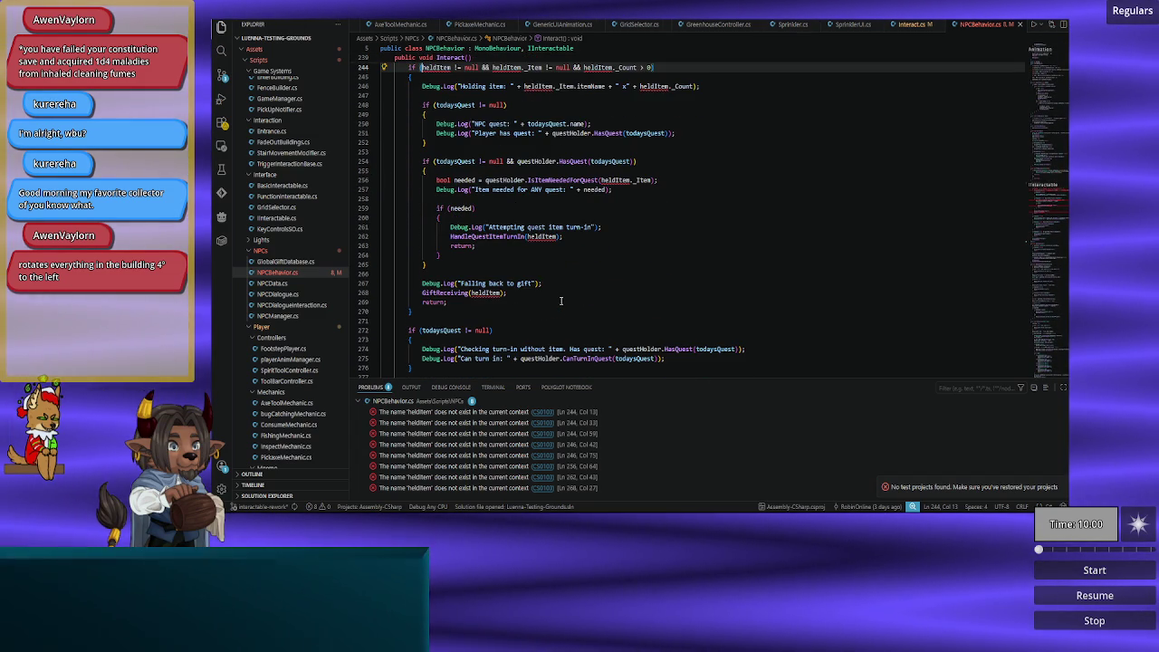
scroll(562, 300, "up", 8)
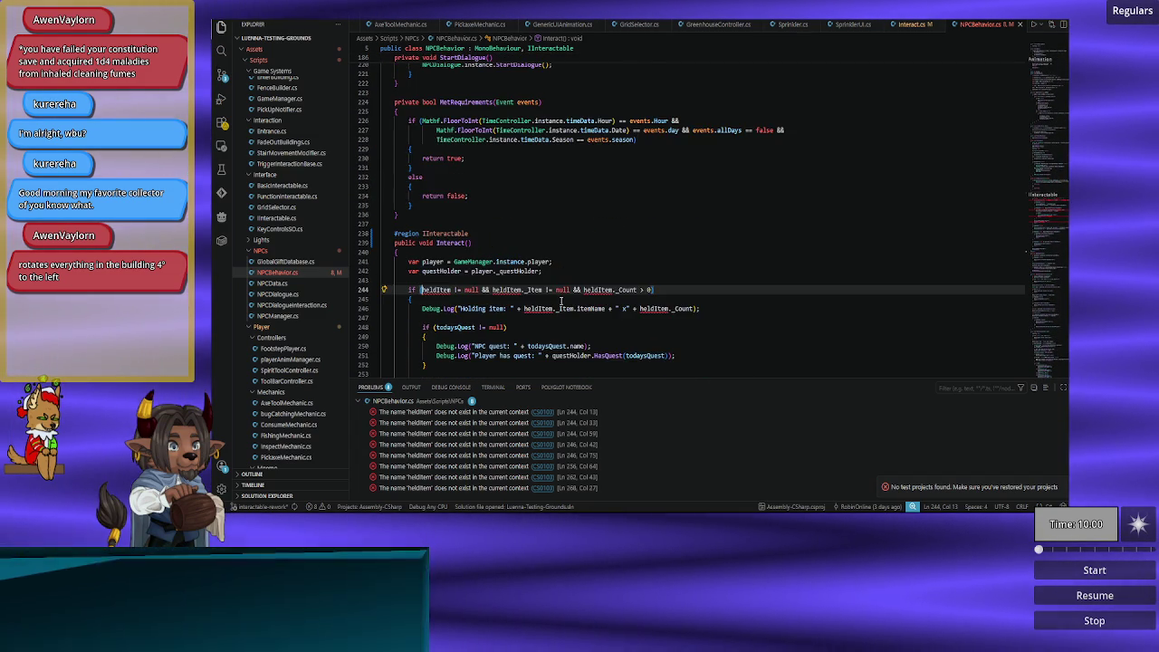
scroll(562, 301, "down", 4)
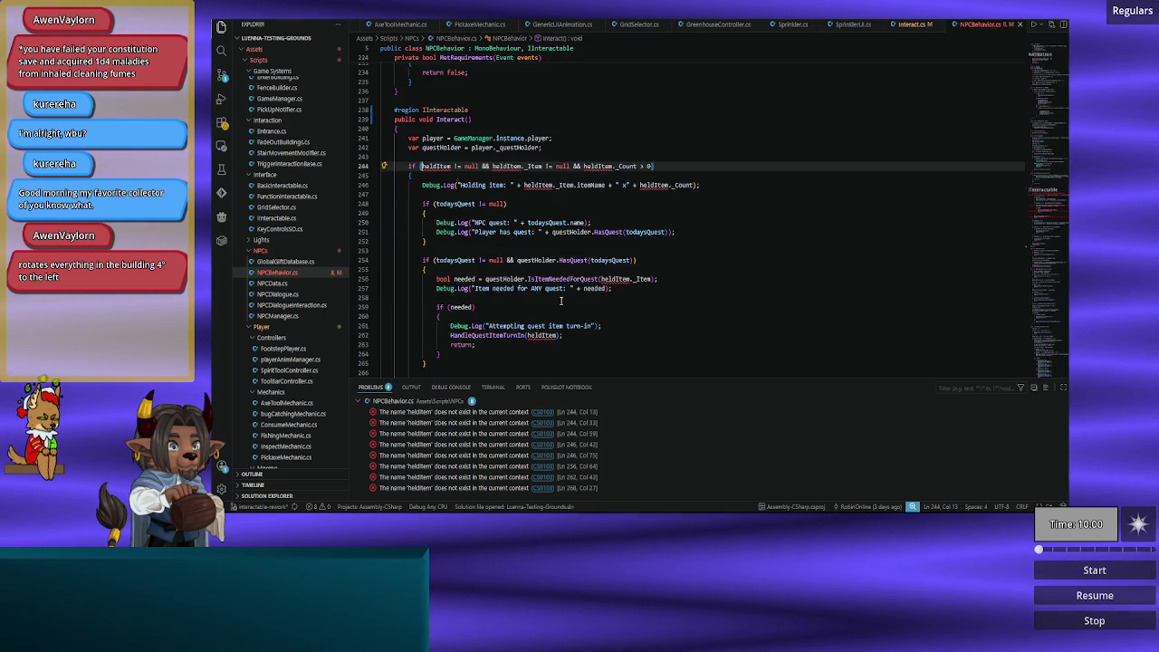
scroll(562, 301, "up", 1)
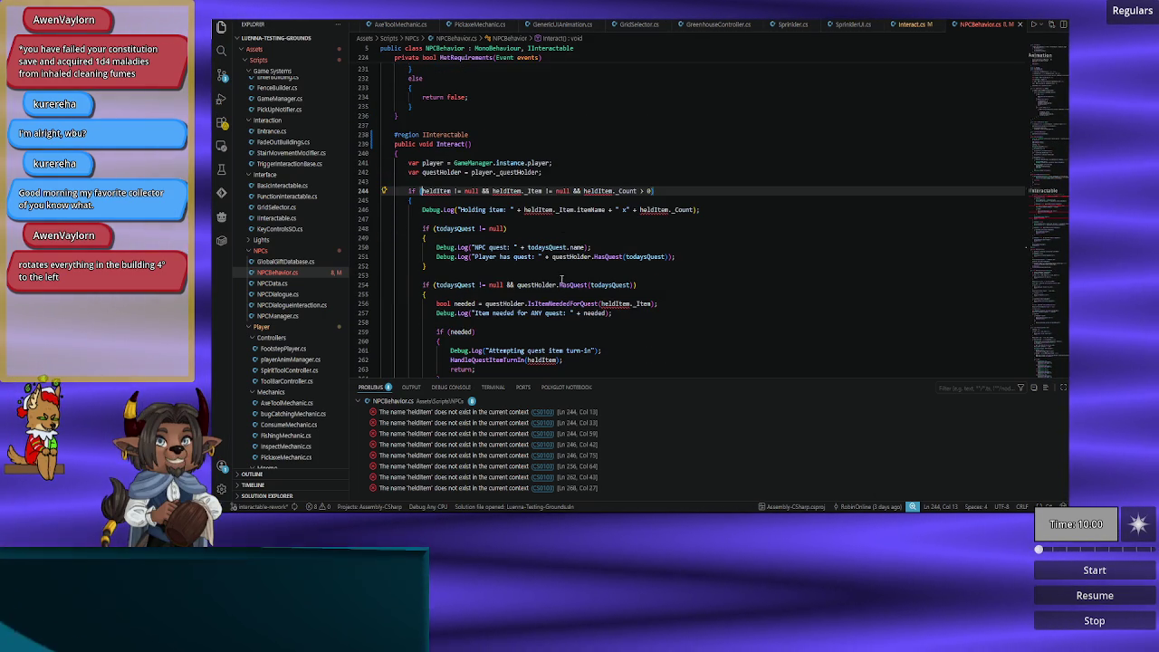
left_click(560, 164)
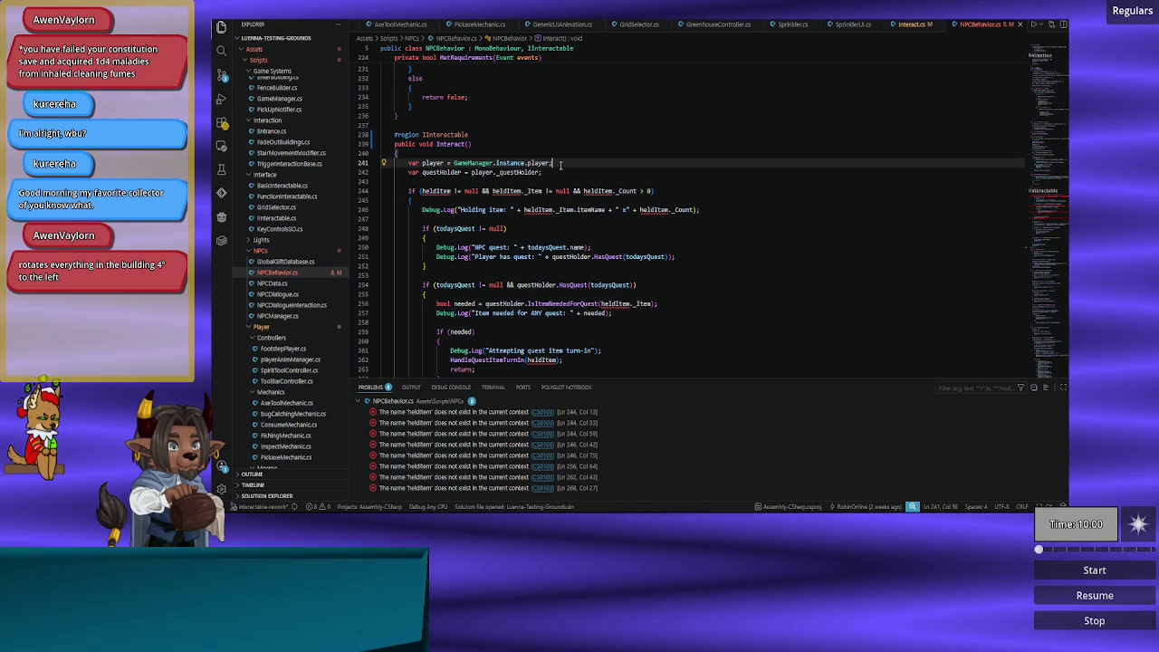
key("Down")
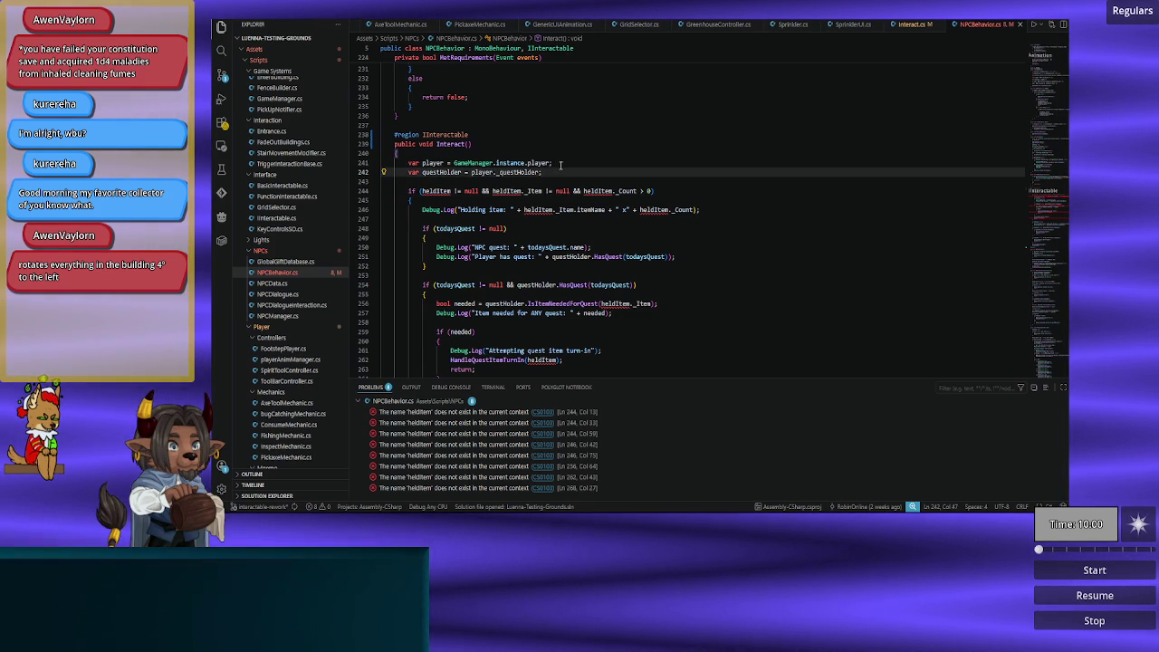
key("Return")
Step: Declare 'var heldItem = player.Toolbar.Slot;' on line 243 and save NPCBehavior.cs
type("var heldI")
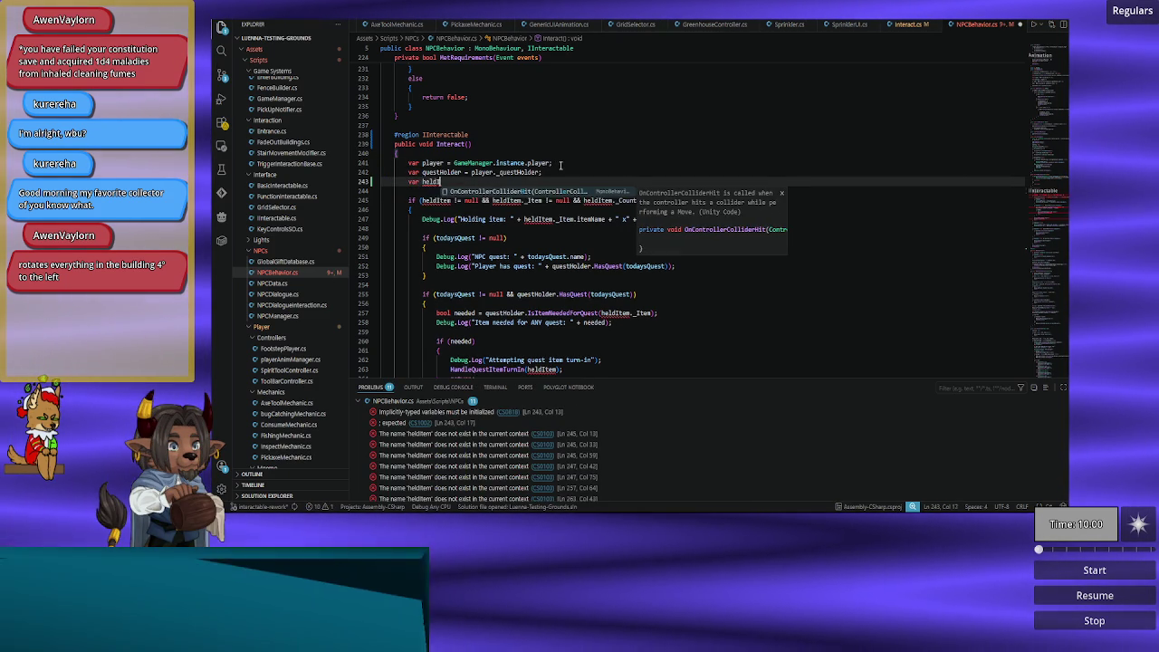
type("tem = ")
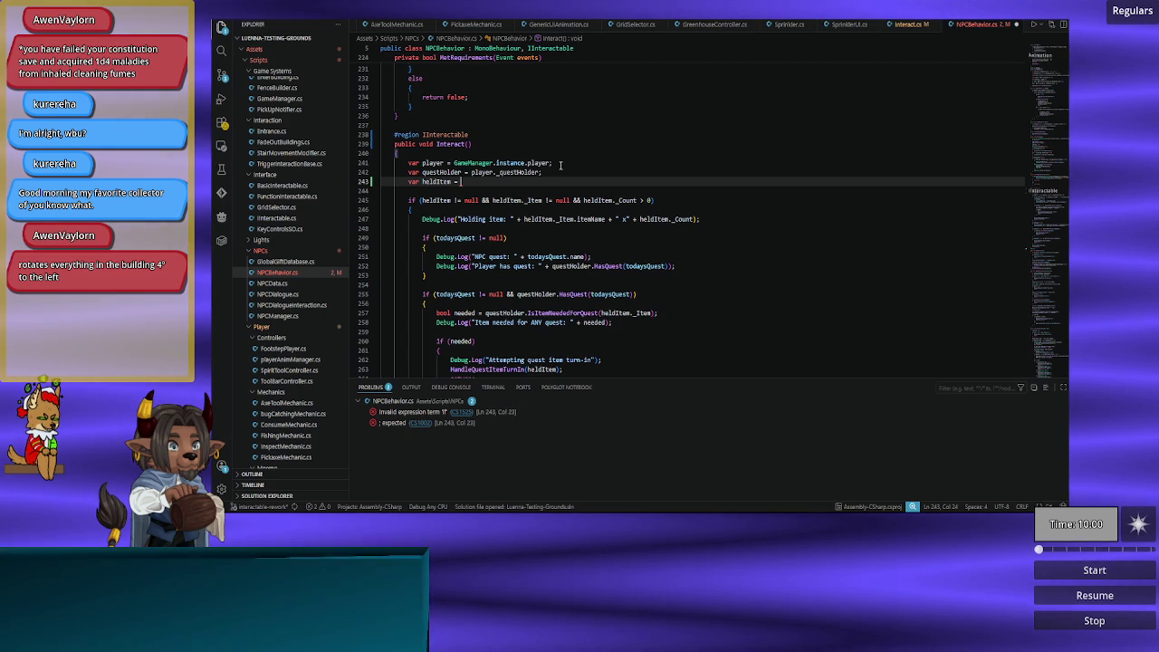
type("player._sl")
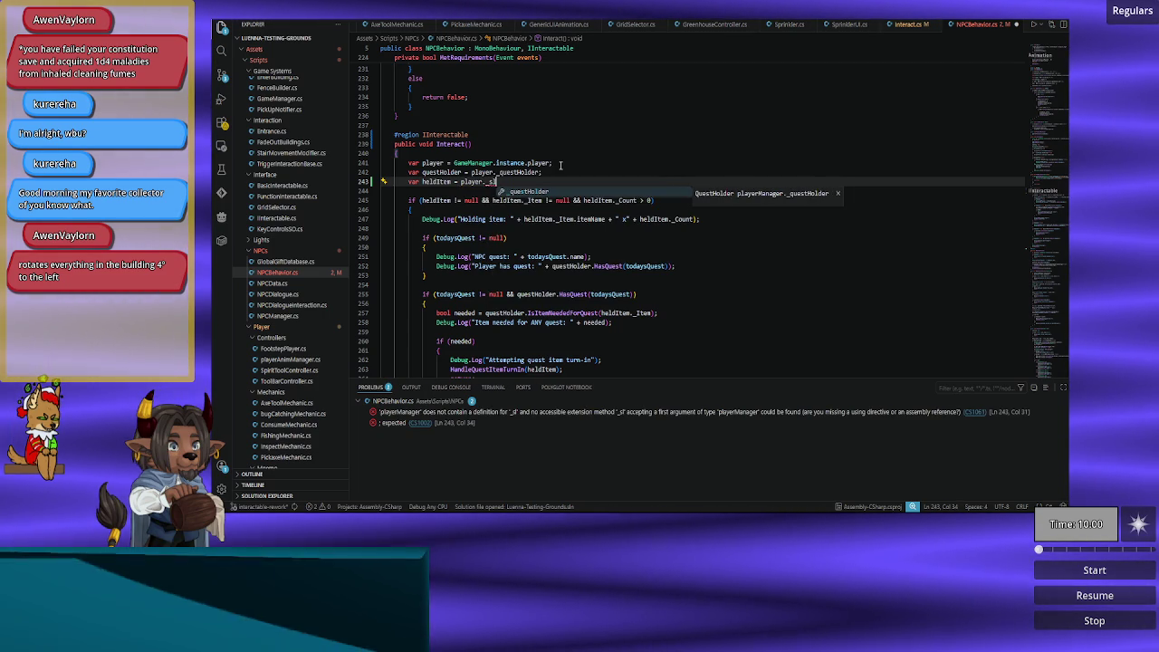
key("BackSpace")
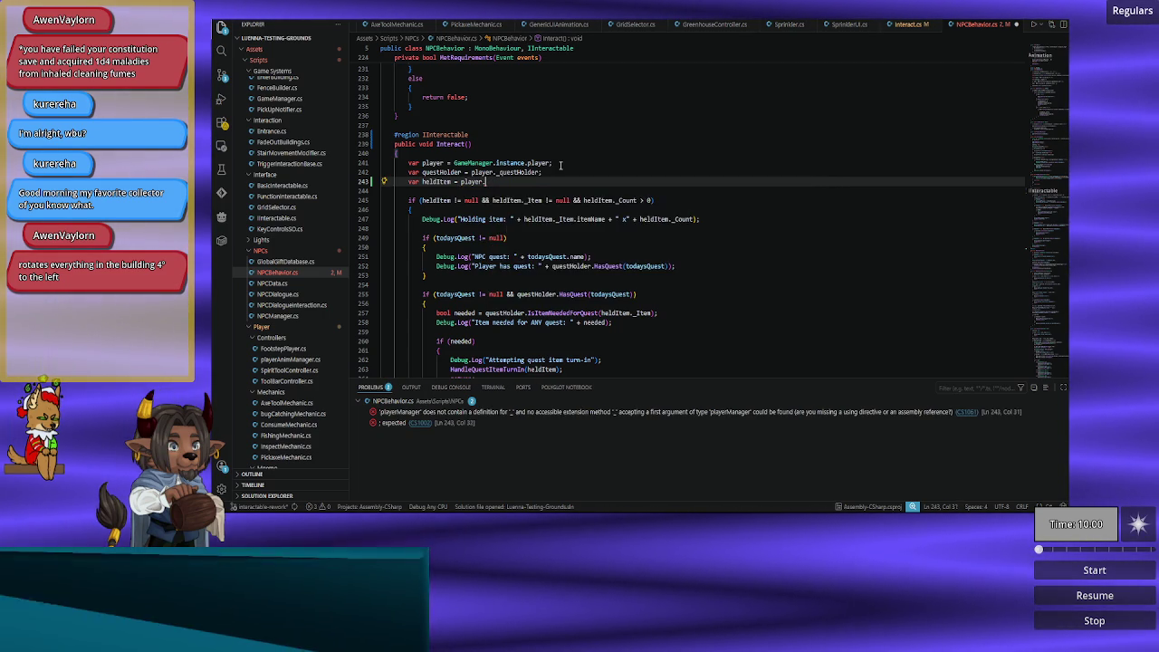
type("s")
key("BackSpace")
type("in")
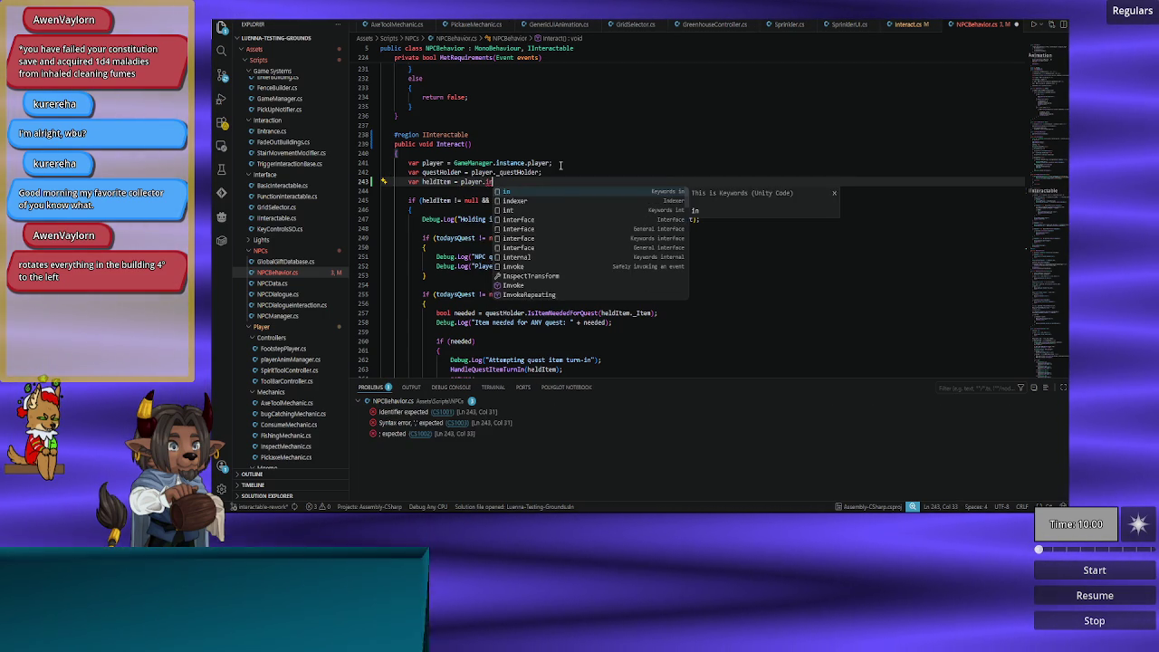
key("BackSpace")
type("Toolbar.")
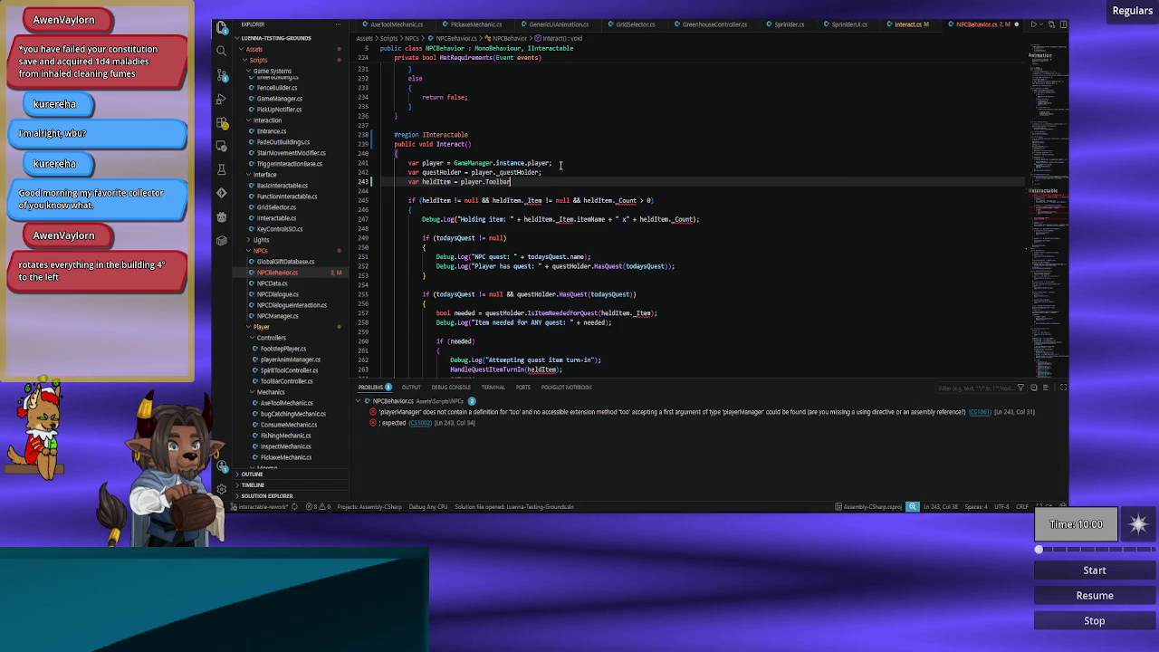
type("Slot;")
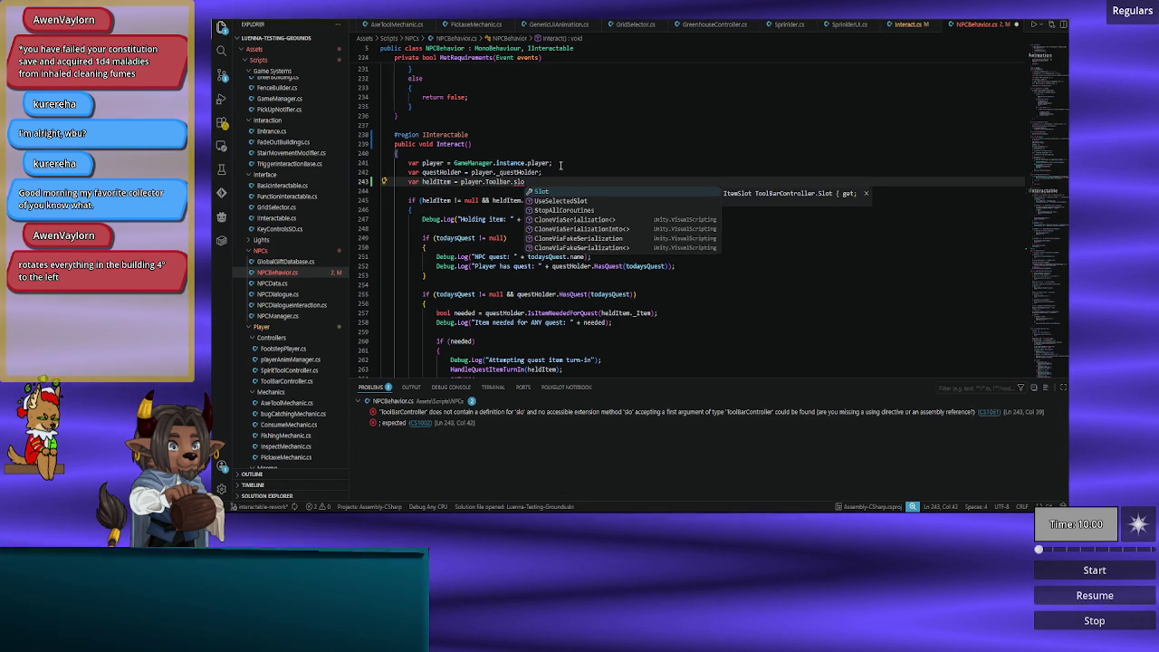
key("ctrl+s")
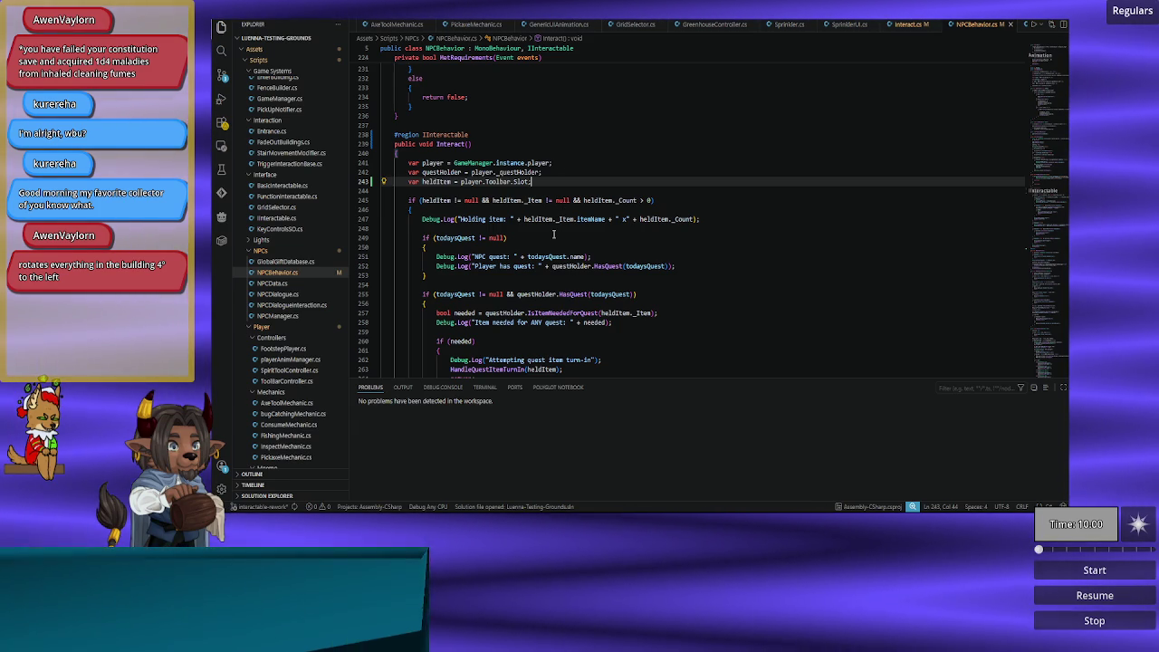
scroll(554, 234, "up", 1)
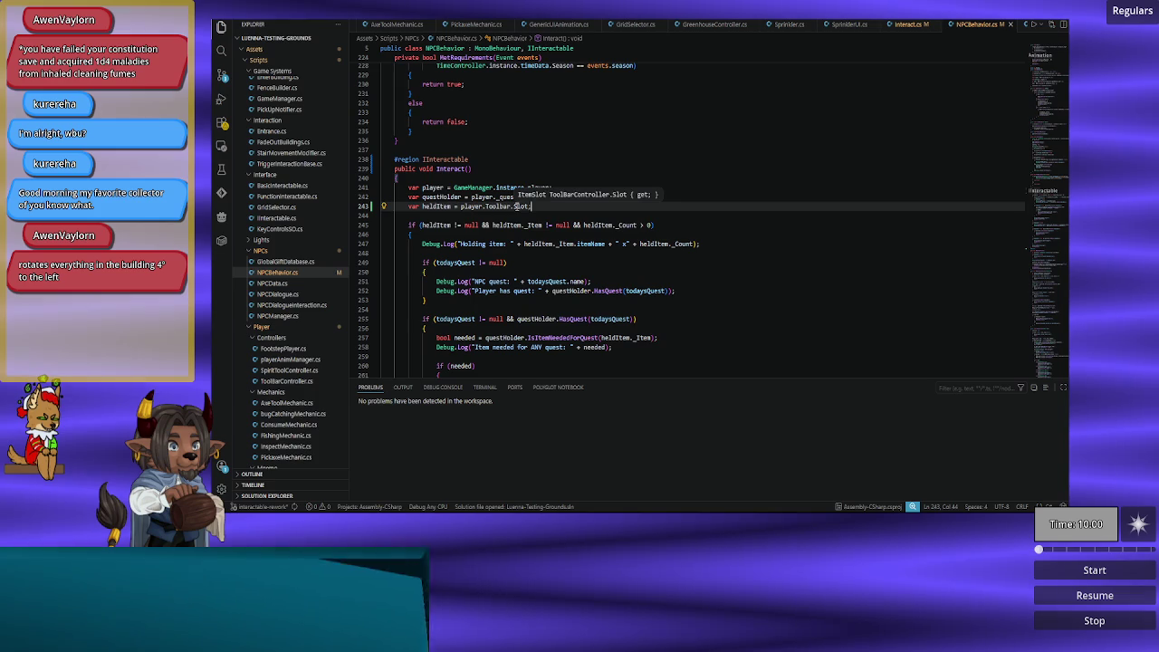
Step: Switch to Interact.cs, review its Git changes at line 43, and scroll through the file
double_click(515, 206)
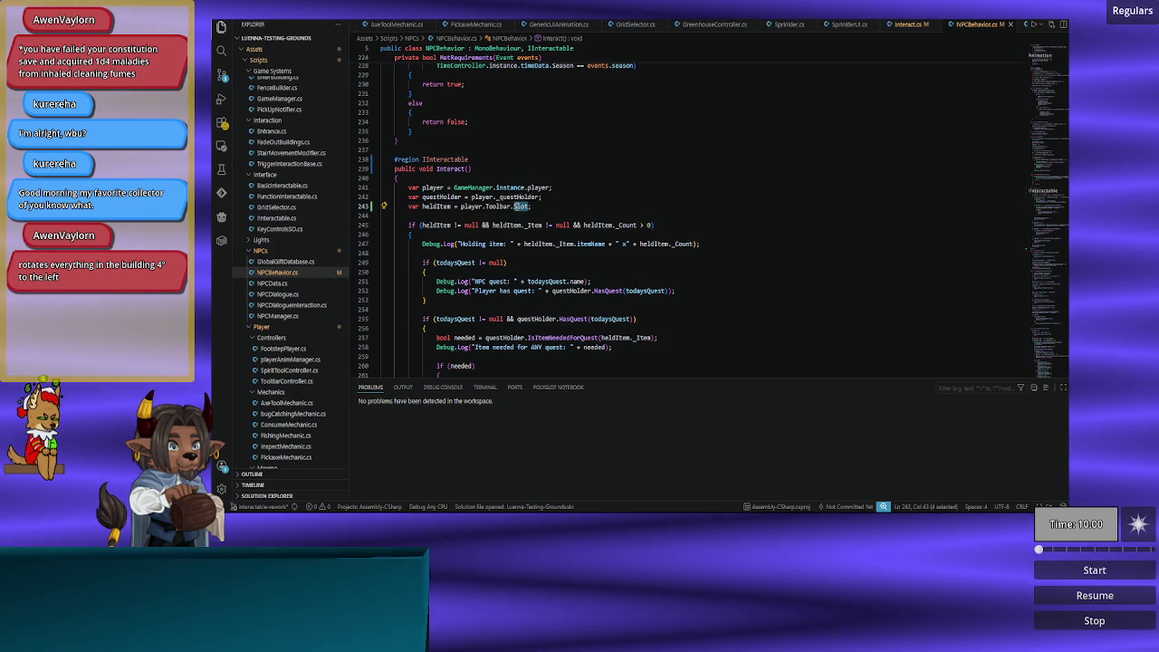
left_click(891, 24)
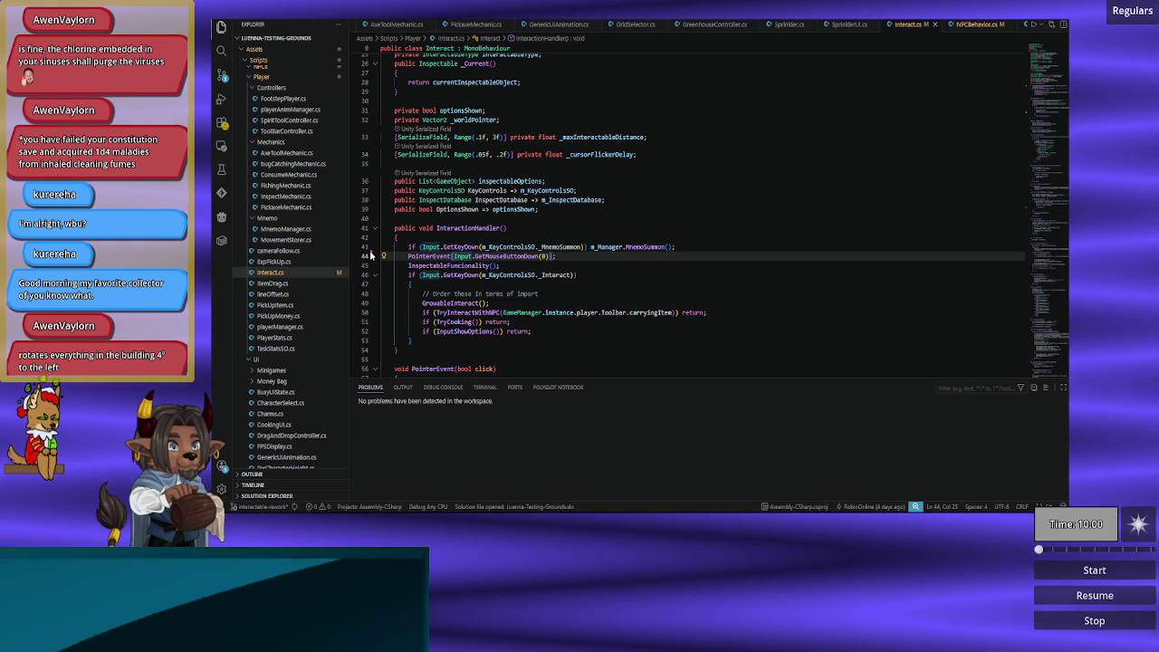
left_click(372, 250)
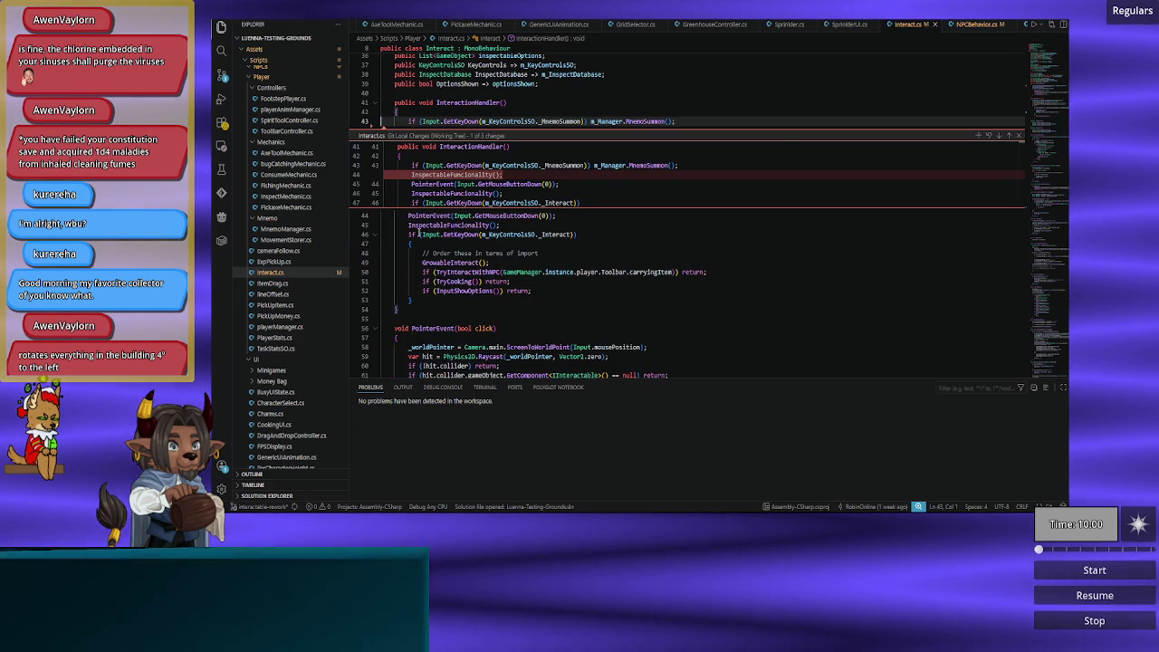
left_click(1018, 136)
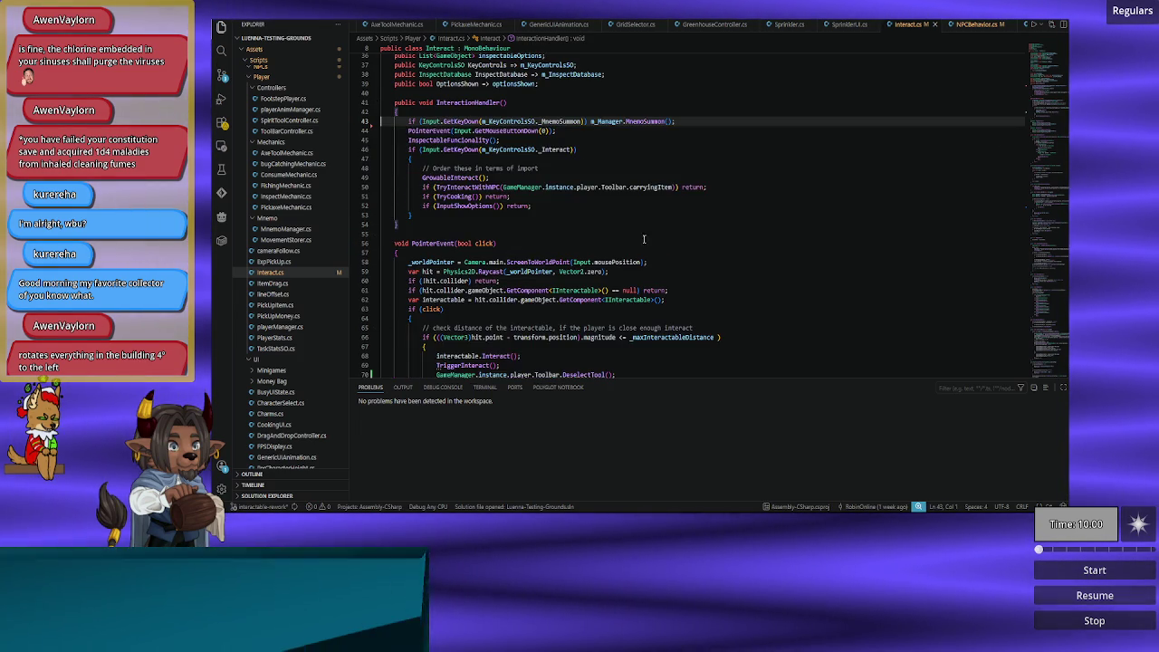
scroll(497, 224, "down", 5)
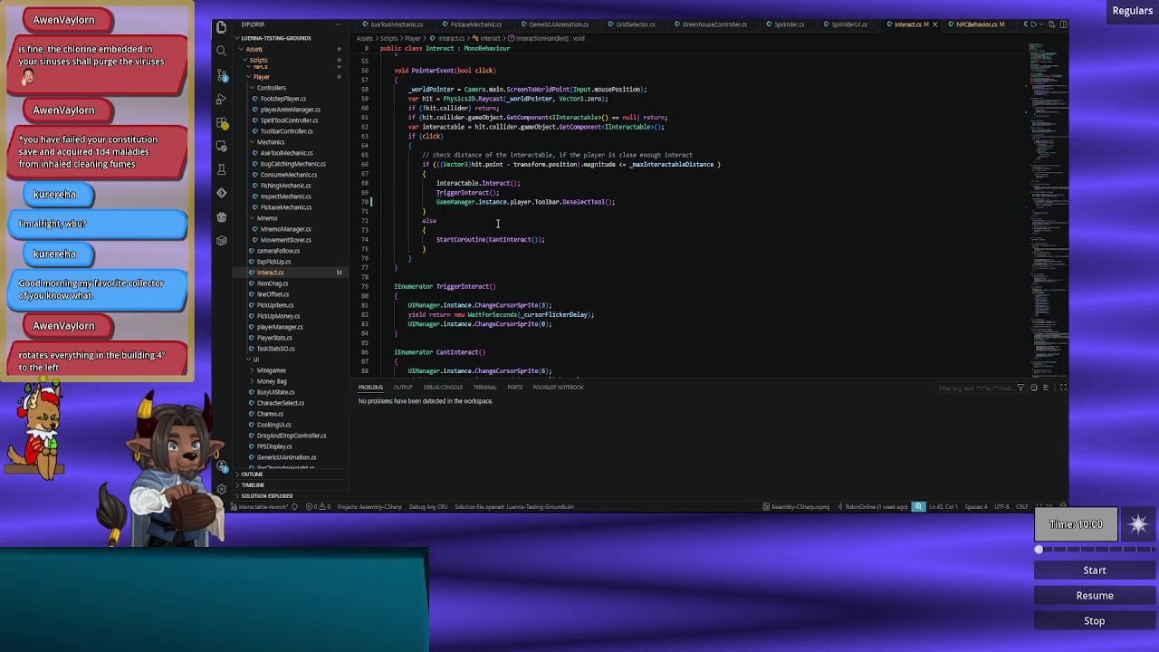
scroll(497, 224, "down", 20)
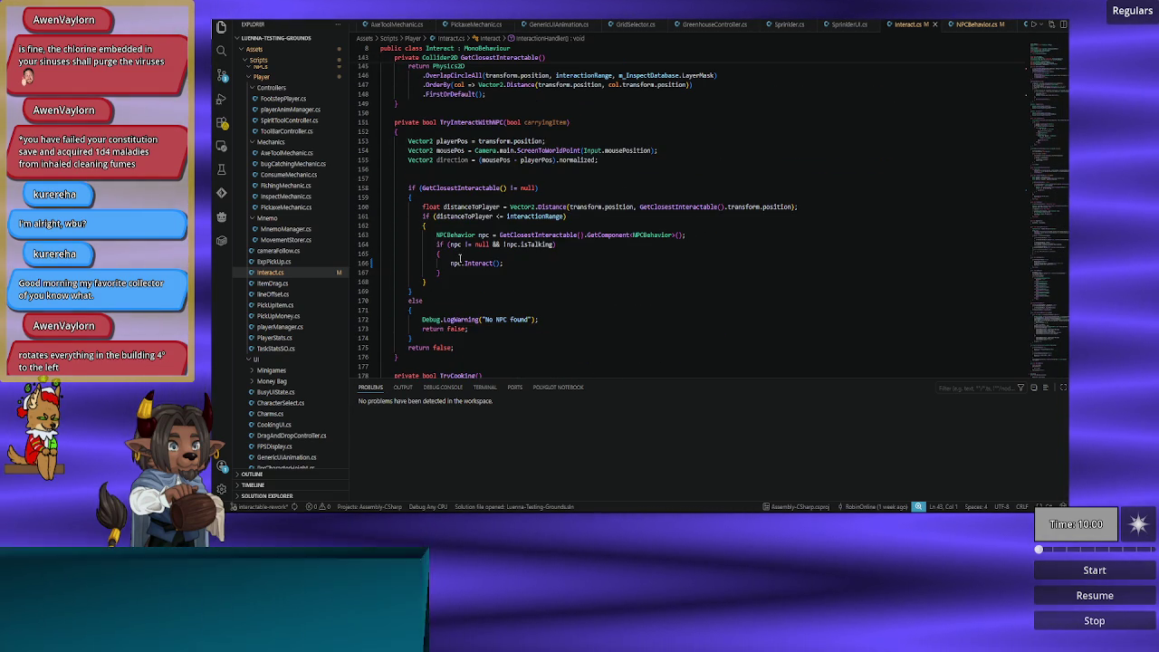
scroll(467, 262, "up", 20)
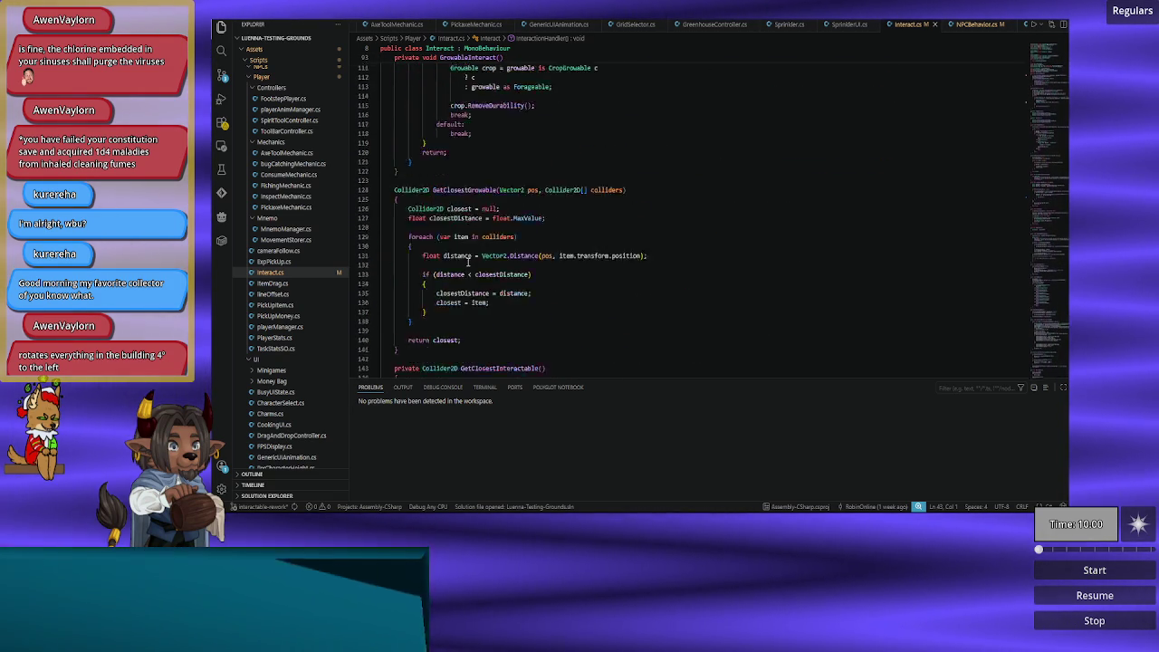
scroll(467, 260, "up", 9)
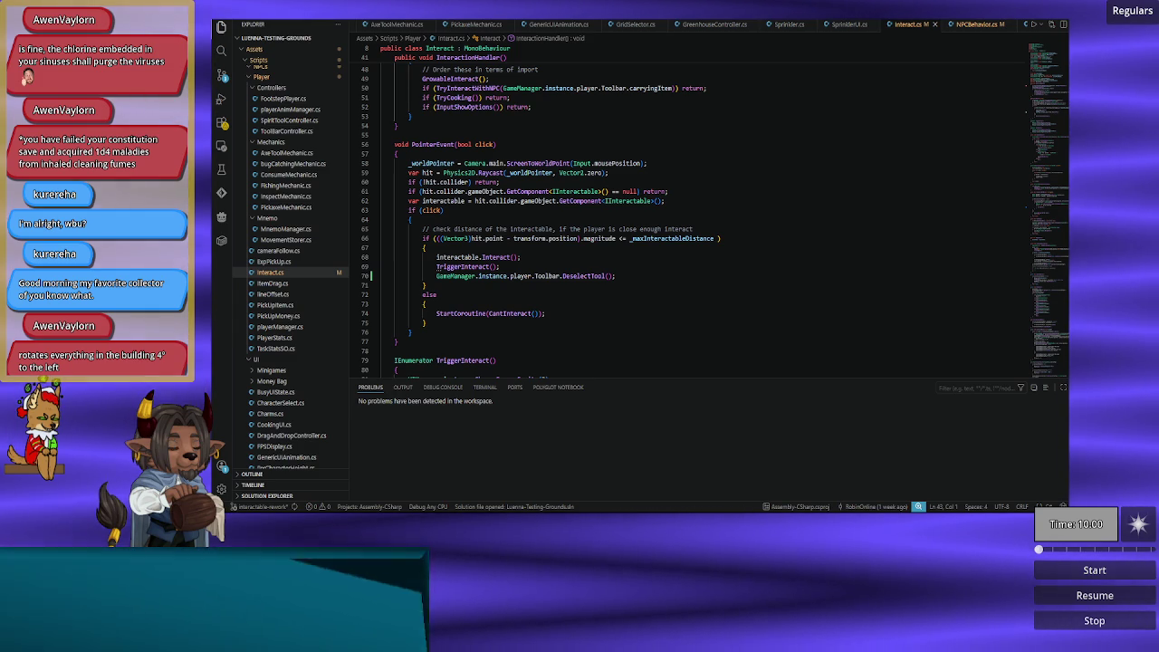
Step: Restore the 'GameManager.instance.player.Toolbar.DeselectTool();' call after TriggerInteract in Interact.cs
key("ctrl+z")
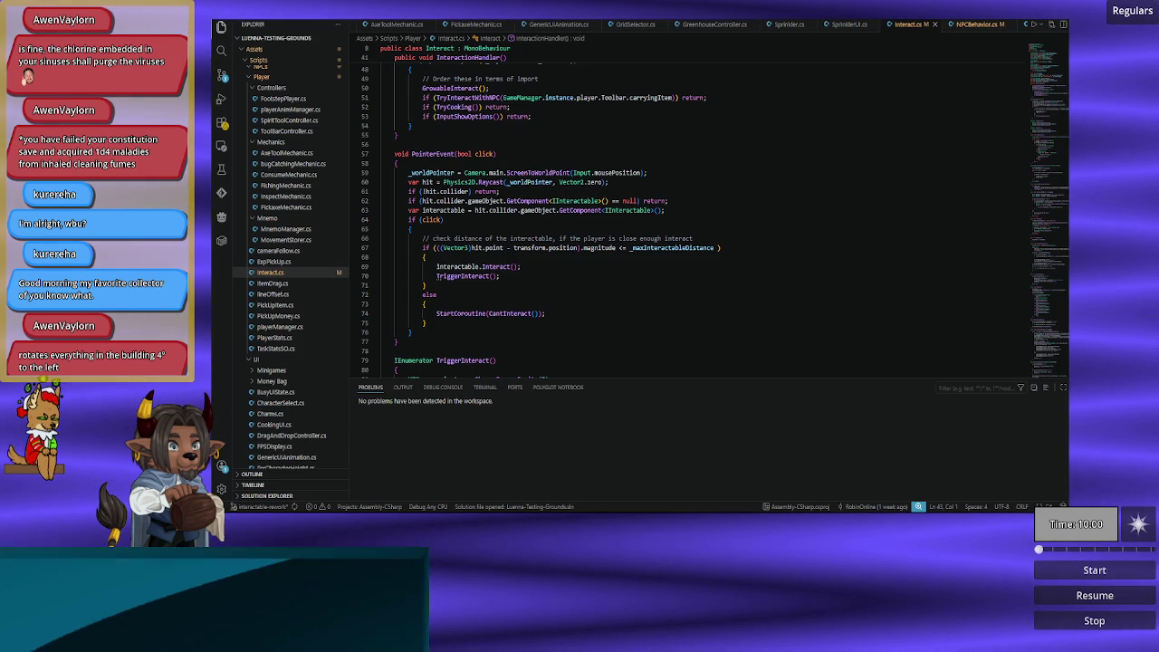
key("Return")
type("GameManager.instance.player.Toolbar.DeselectTool();")
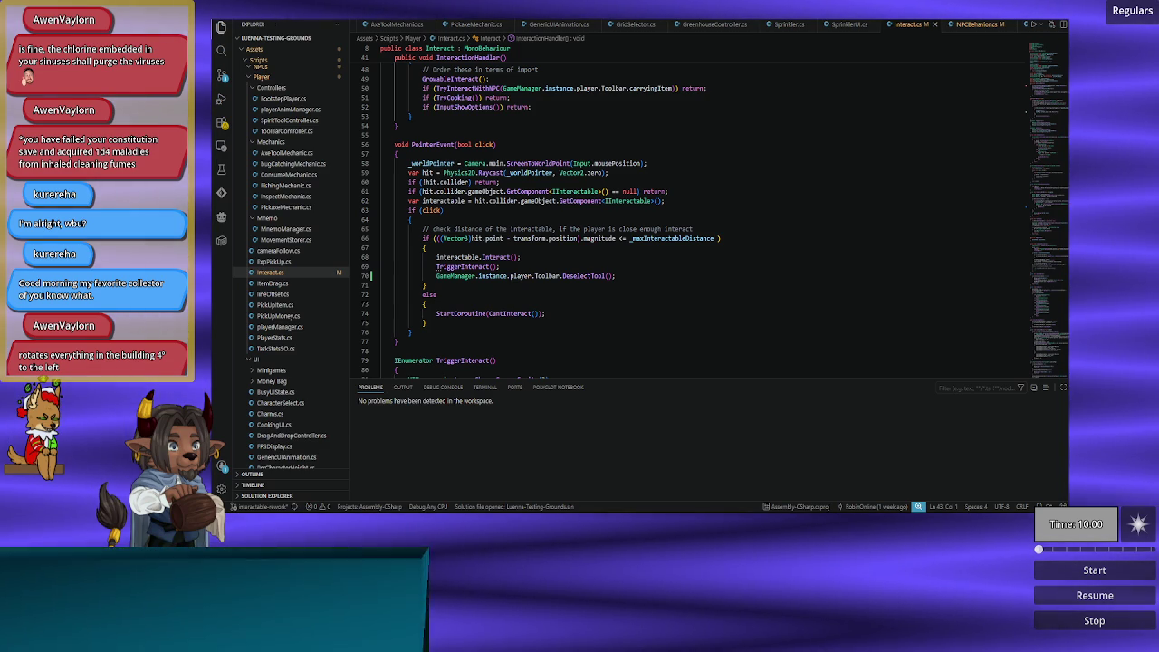
left_click(625, 286)
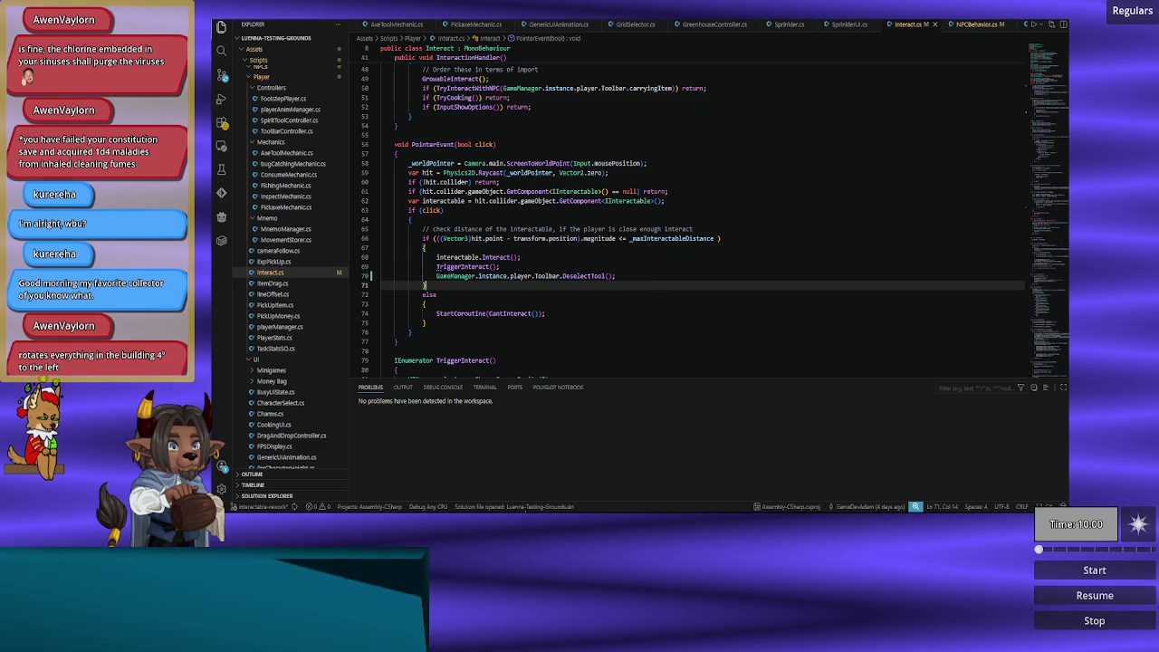
key("alt+Tab")
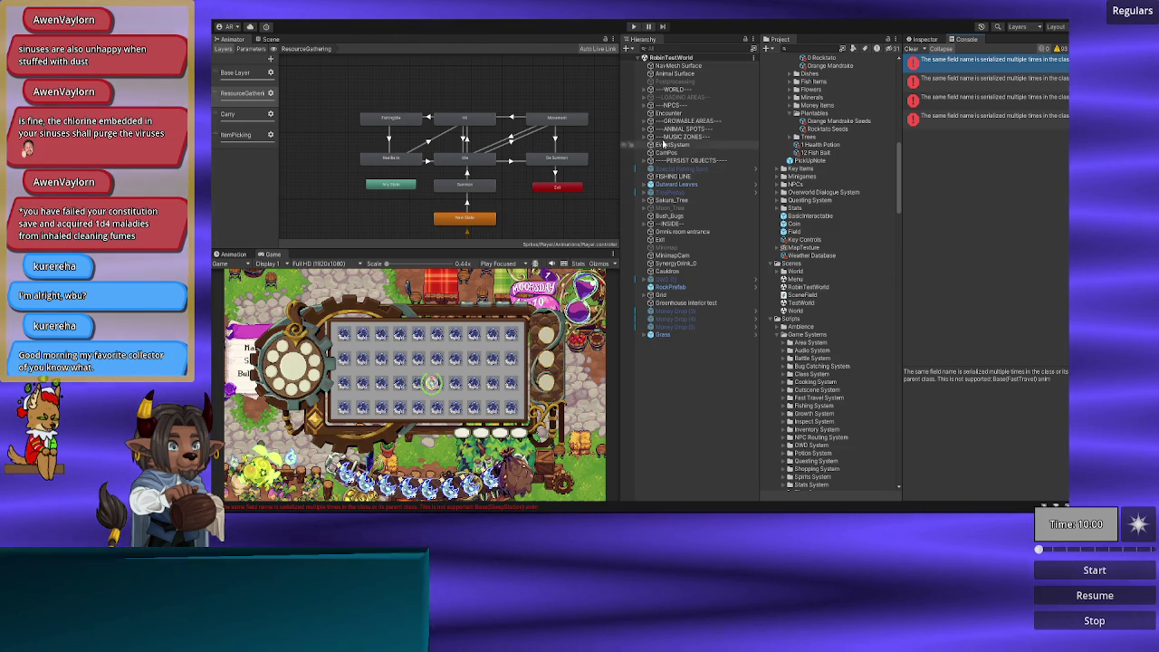
Step: Expand the ---NPCS--- group in the Hierarchy to list its characters
left_click(645, 106)
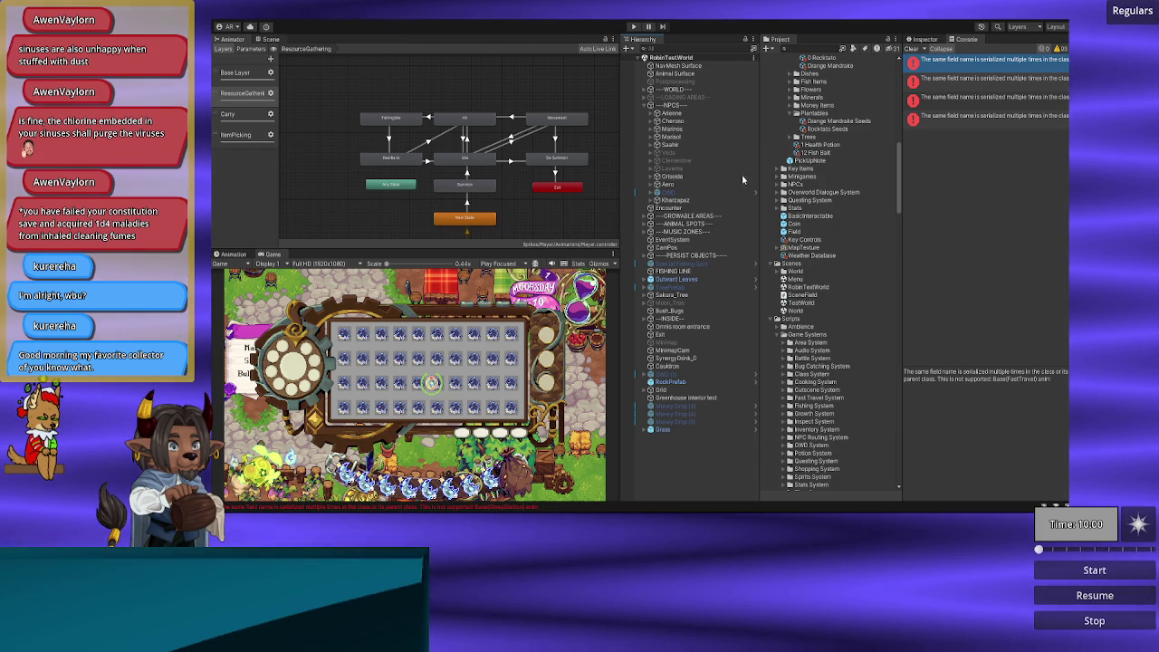
Step: Select the Marinos character and frame it in the Scene view
double_click(277, 39)
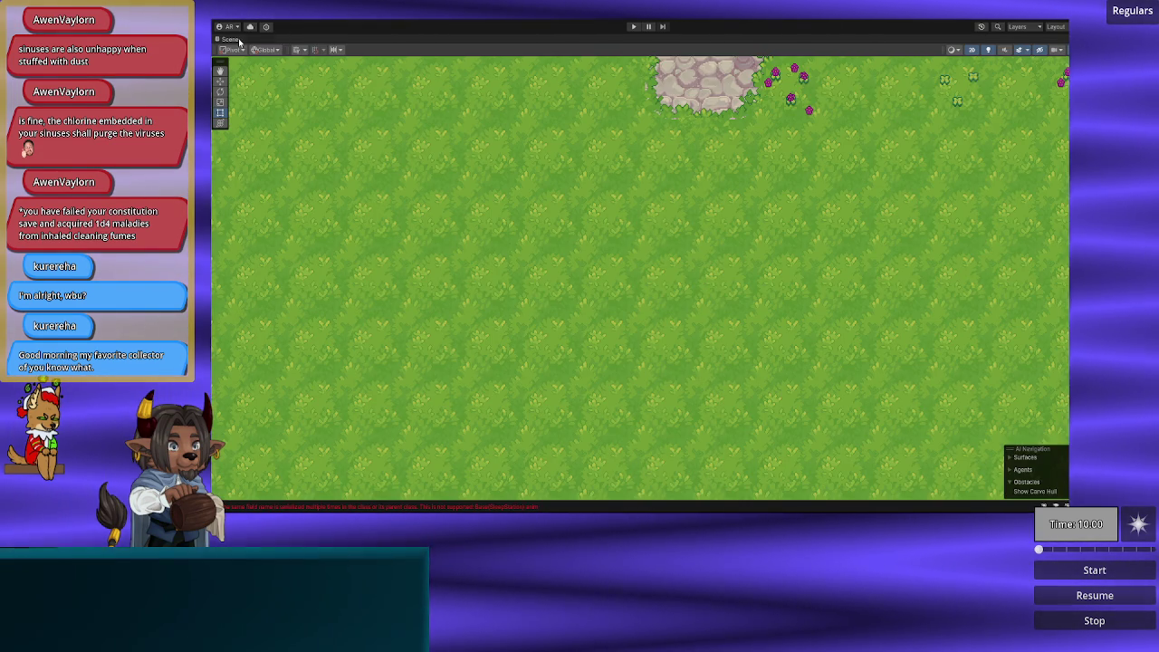
double_click(230, 40)
double_click(684, 132)
Step: Review Marinos' components in the Inspector, including NPC Behavior with speed 2 and a Nav Mesh Agent
left_click(935, 45)
left_click(929, 40)
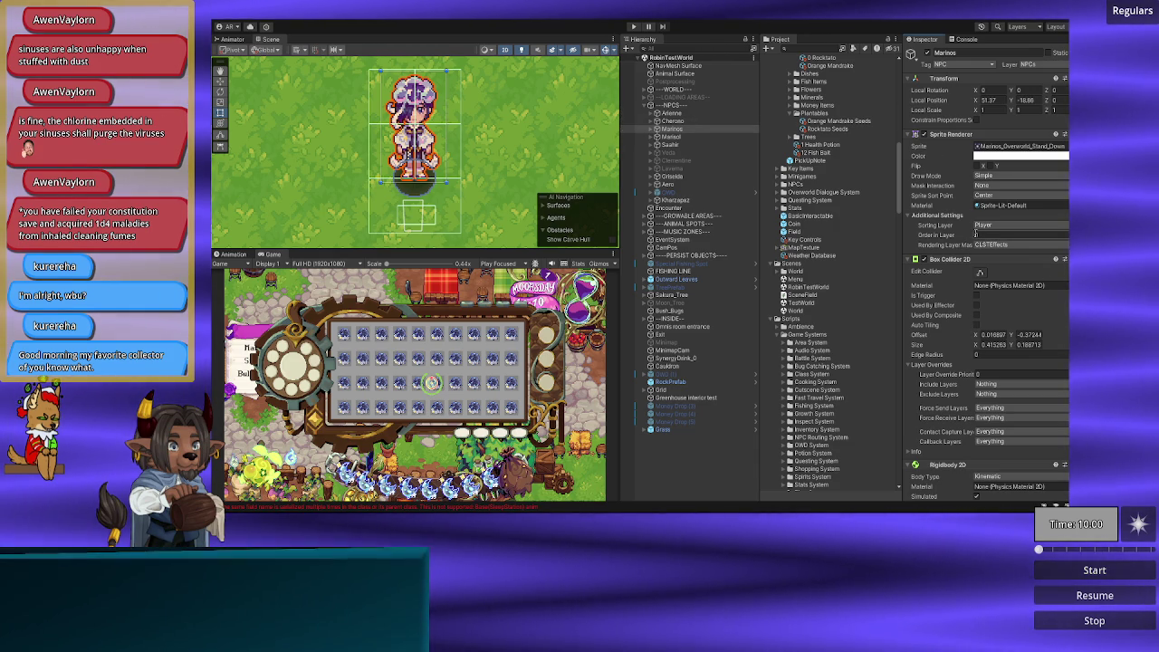
scroll(976, 234, "down", 3)
scroll(976, 234, "up", 3)
scroll(975, 234, "down", 10)
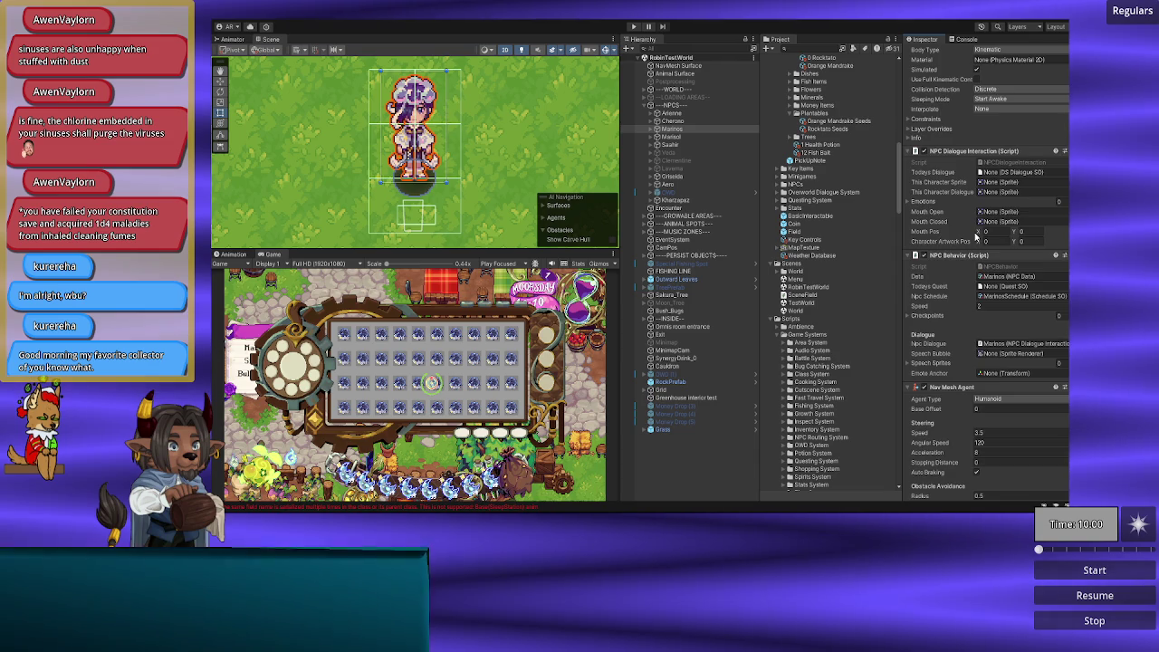
scroll(976, 234, "down", 5)
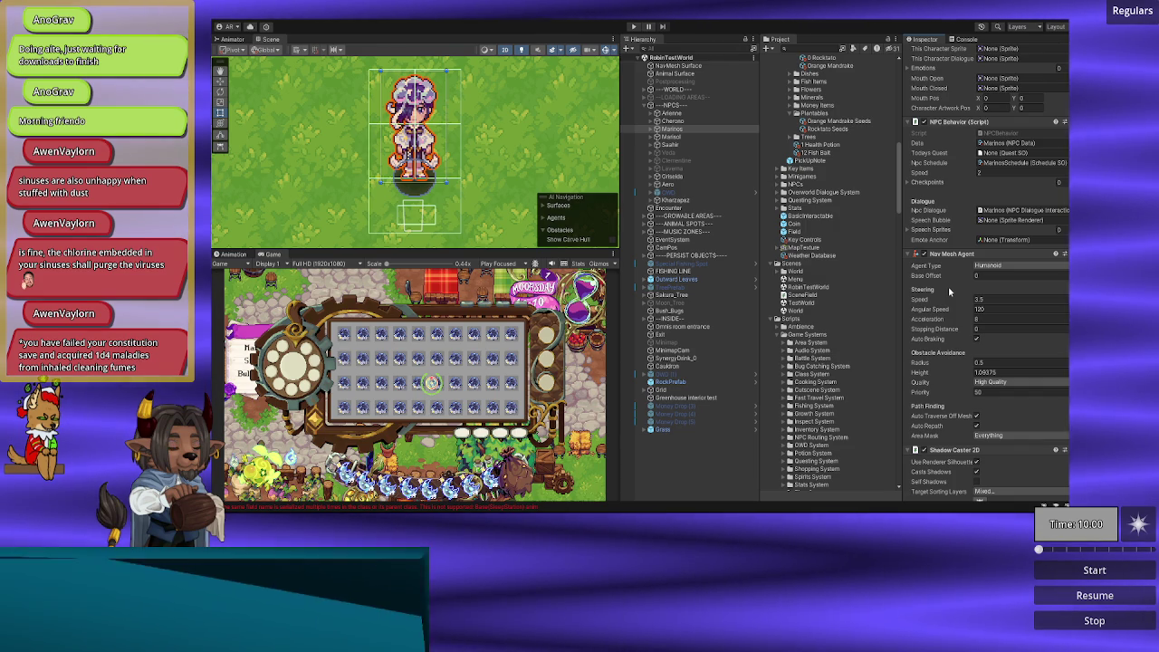
scroll(949, 286, "down", 10)
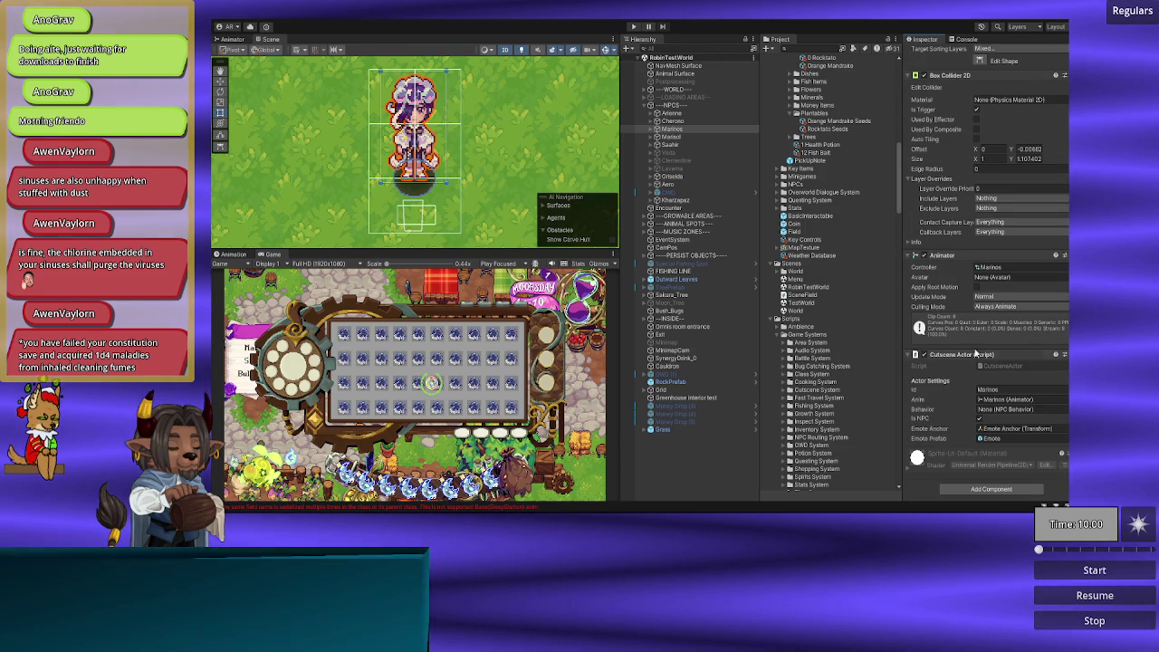
Step: Locate the Marinos Animator Controller in the Project and show it in the Inspector, collapsing its folder
left_click(1005, 272)
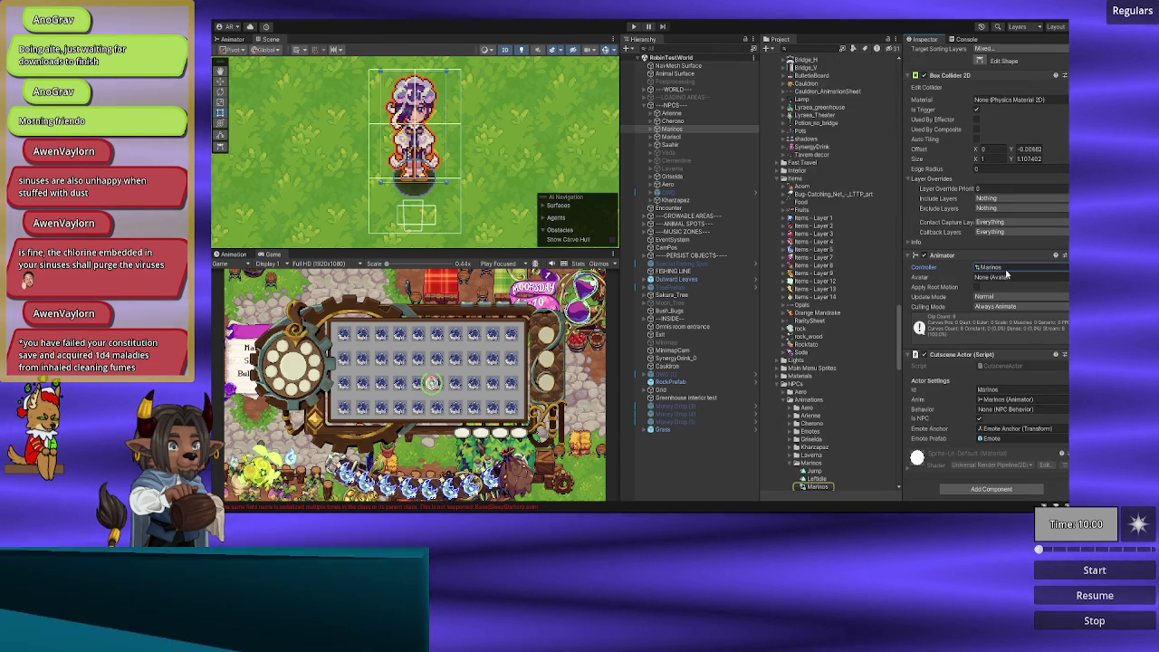
left_click(820, 487)
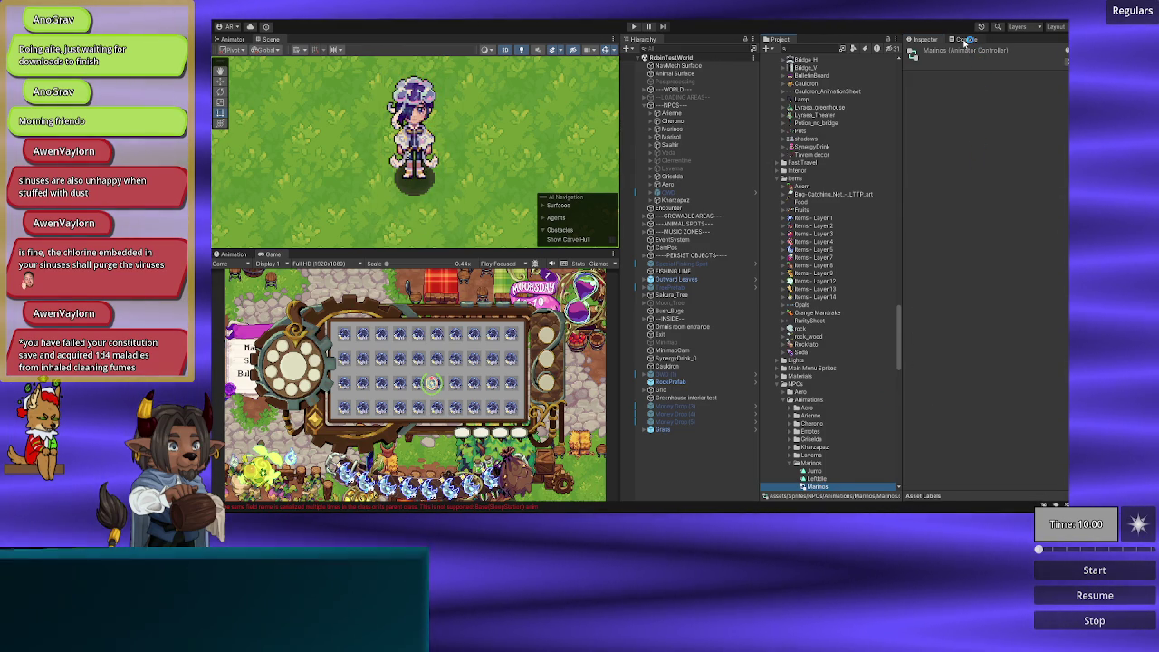
left_click(967, 41)
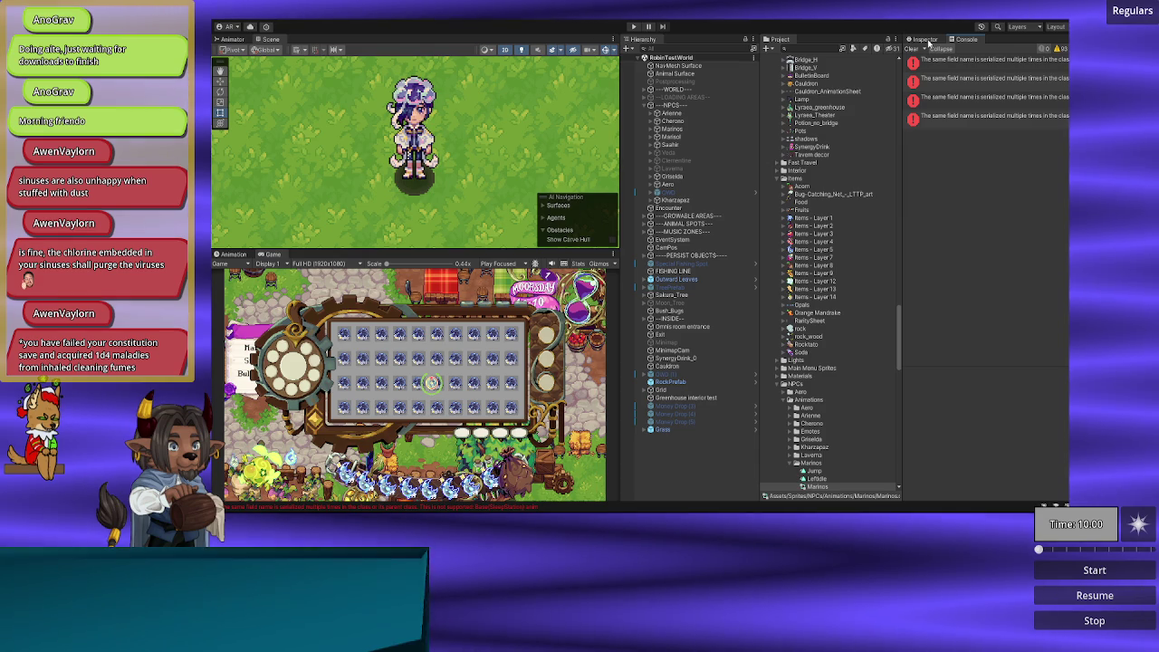
left_click(926, 40)
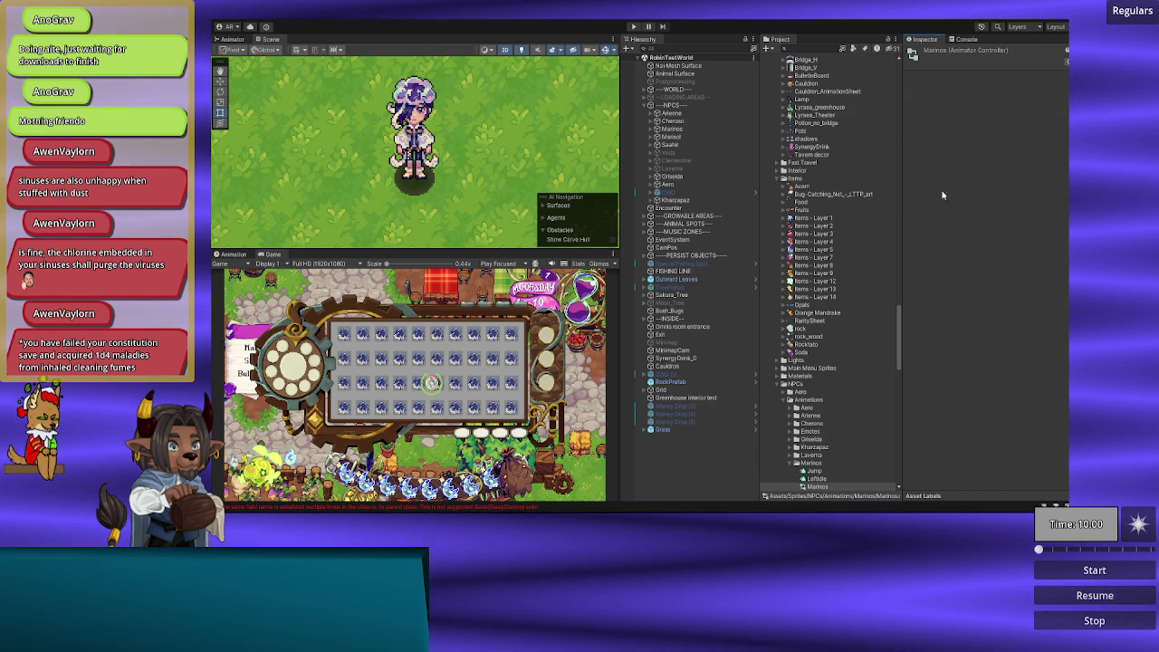
left_click(790, 466)
scroll(797, 440, "up", 5)
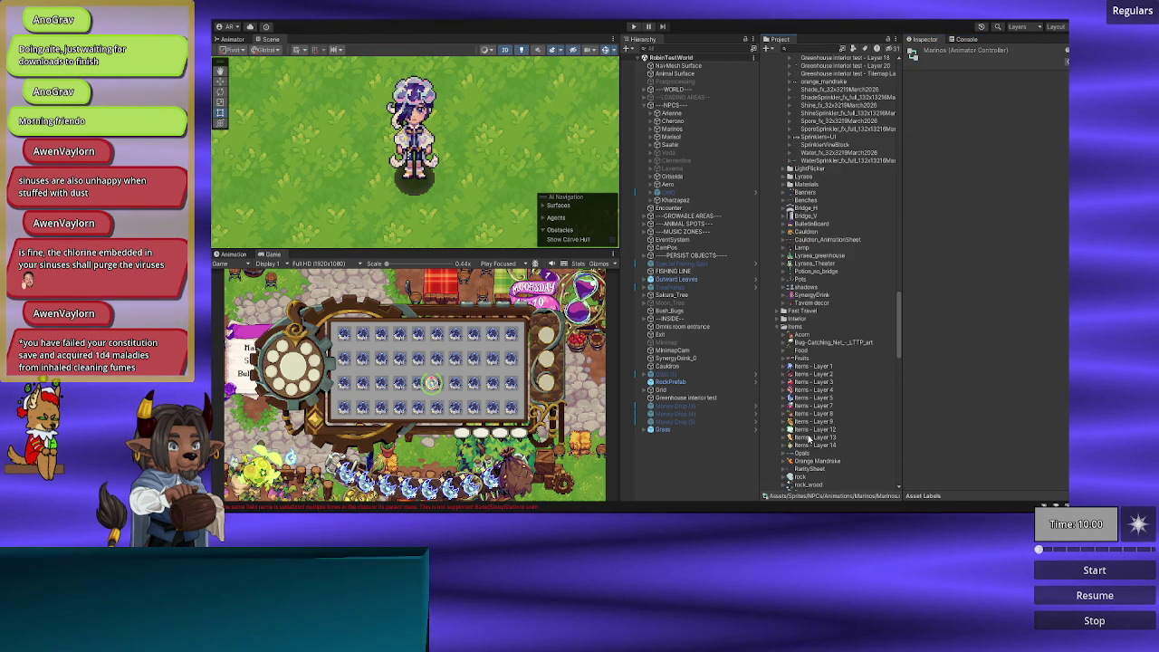
scroll(797, 440, "up", 8)
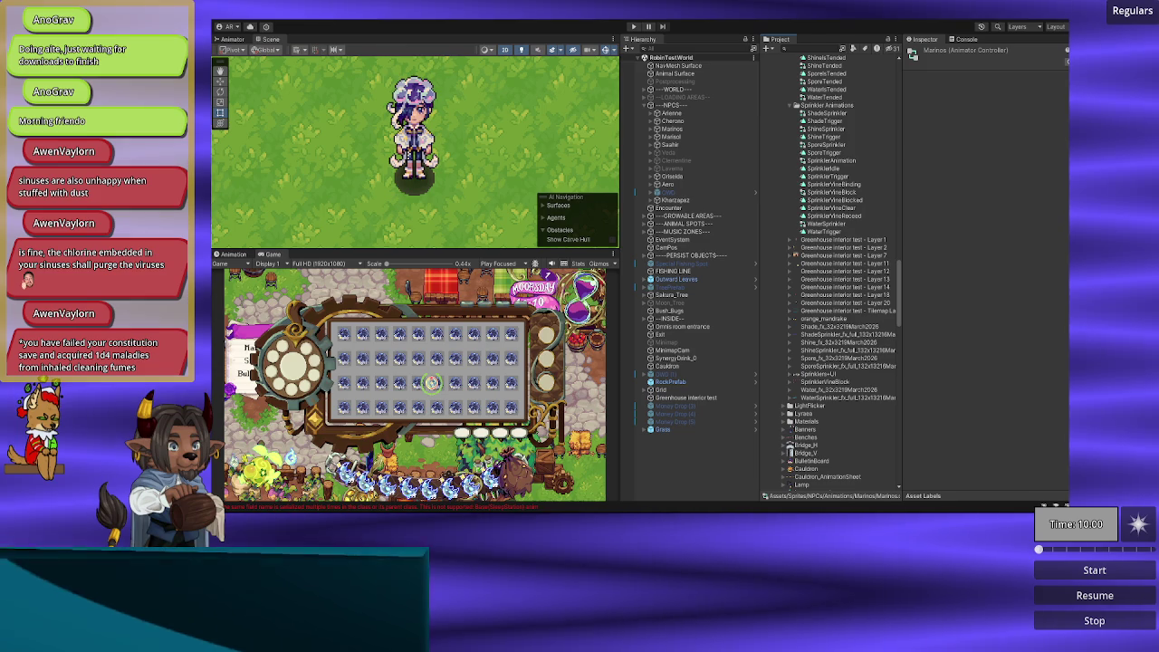
scroll(856, 420, "up", 15)
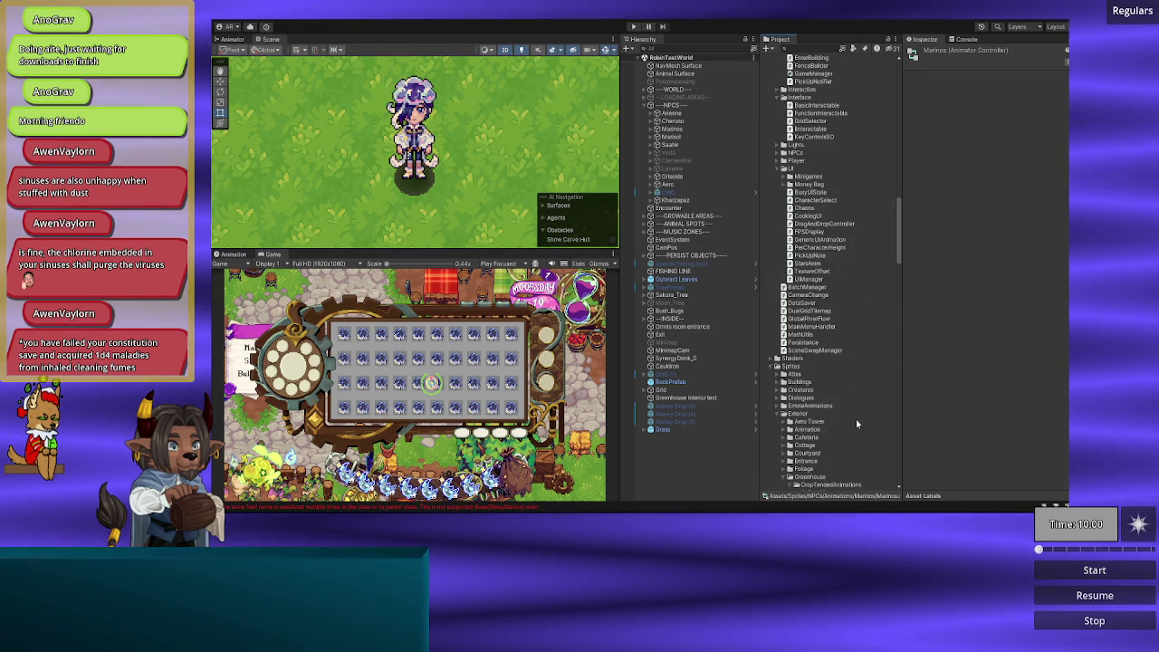
scroll(857, 419, "up", 5)
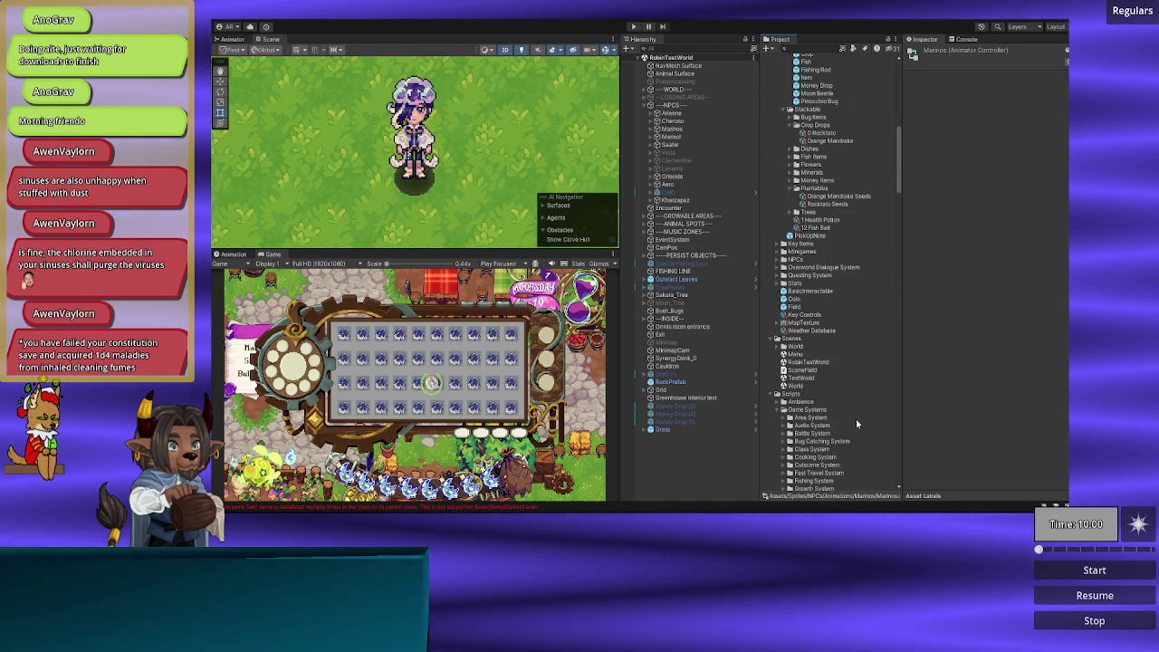
Step: Open the World scene, pan south to the water area, and switch to VS Code
left_click(794, 386)
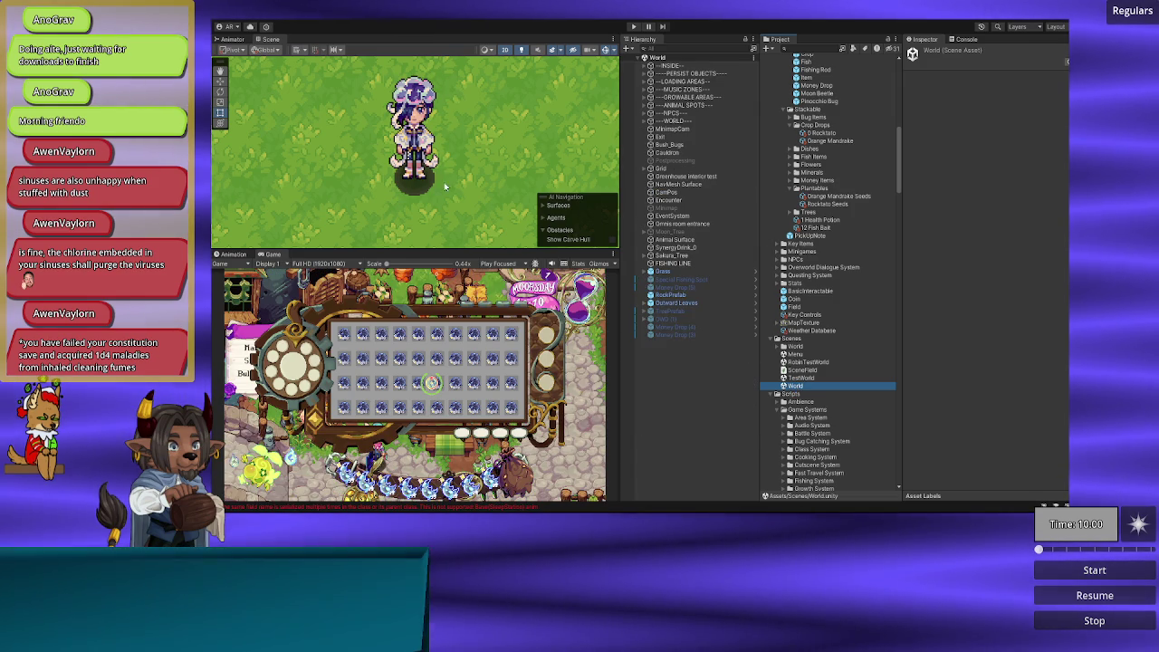
scroll(481, 149, "down", 5)
mouse_move(466, 182)
left_mouse_down()
mouse_move(480, 217)
mouse_move(467, 141)
mouse_move(426, 136)
mouse_move(386, 161)
mouse_move(295, 179)
mouse_move(374, 167)
mouse_move(355, 143)
mouse_move(434, 140)
mouse_move(316, 147)
mouse_move(349, 176)
mouse_move(381, 161)
mouse_move(232, 92)
mouse_move(193, 102)
left_mouse_up()
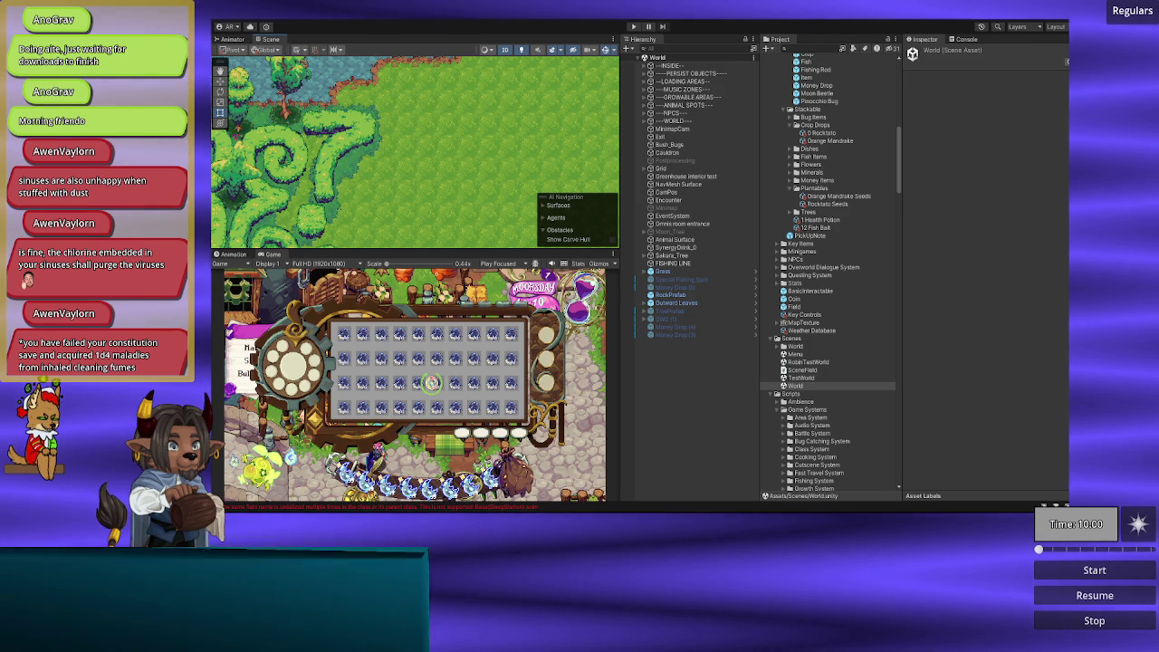
key("alt+Tab")
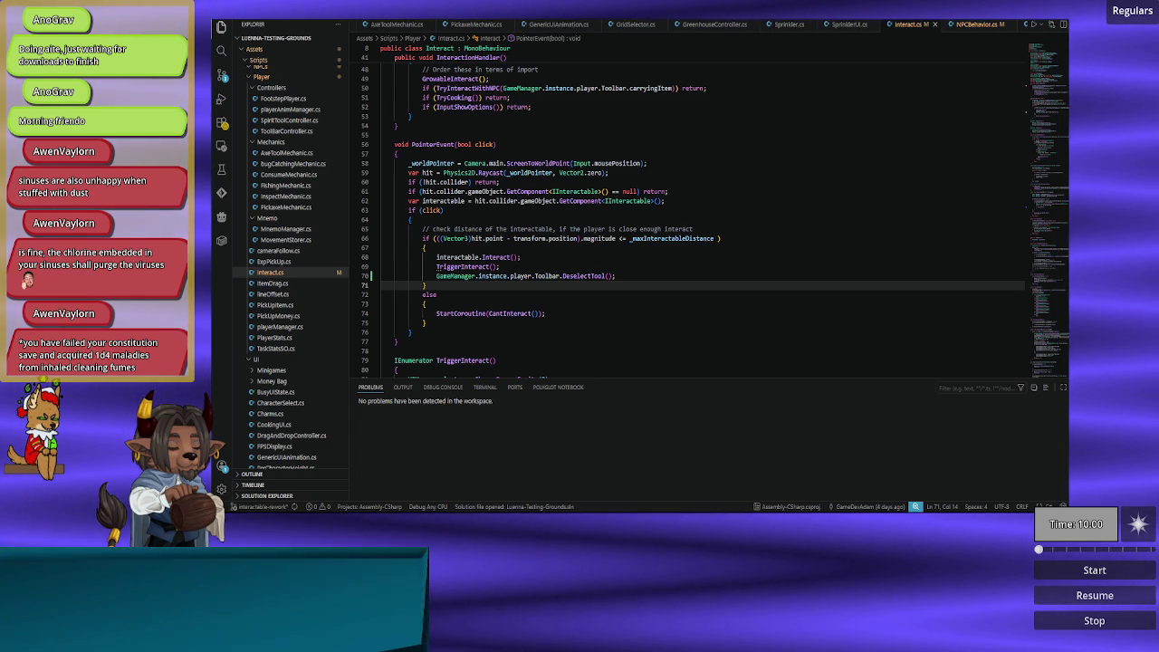
Step: Return from VS Code to the Unity editor
key("alt+Tab")
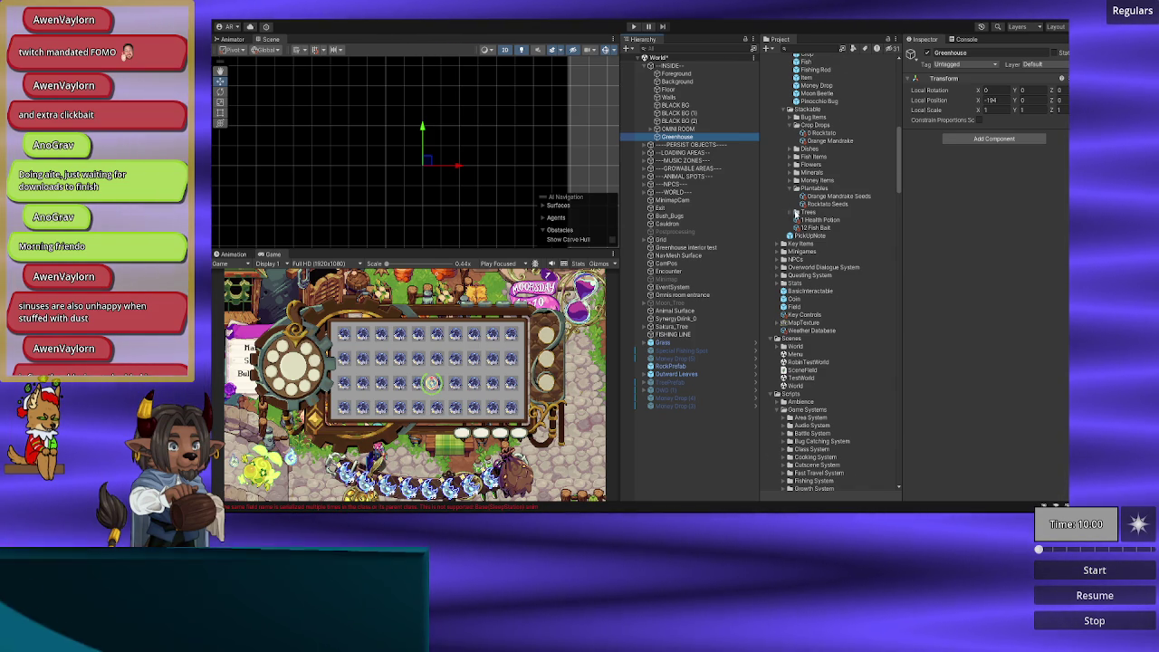
Step: Collapse the CropTendedAnimations, Sprinkler Animations and Exterior sprite folders in the Project window
scroll(838, 246, "up", 10)
scroll(837, 244, "down", 10)
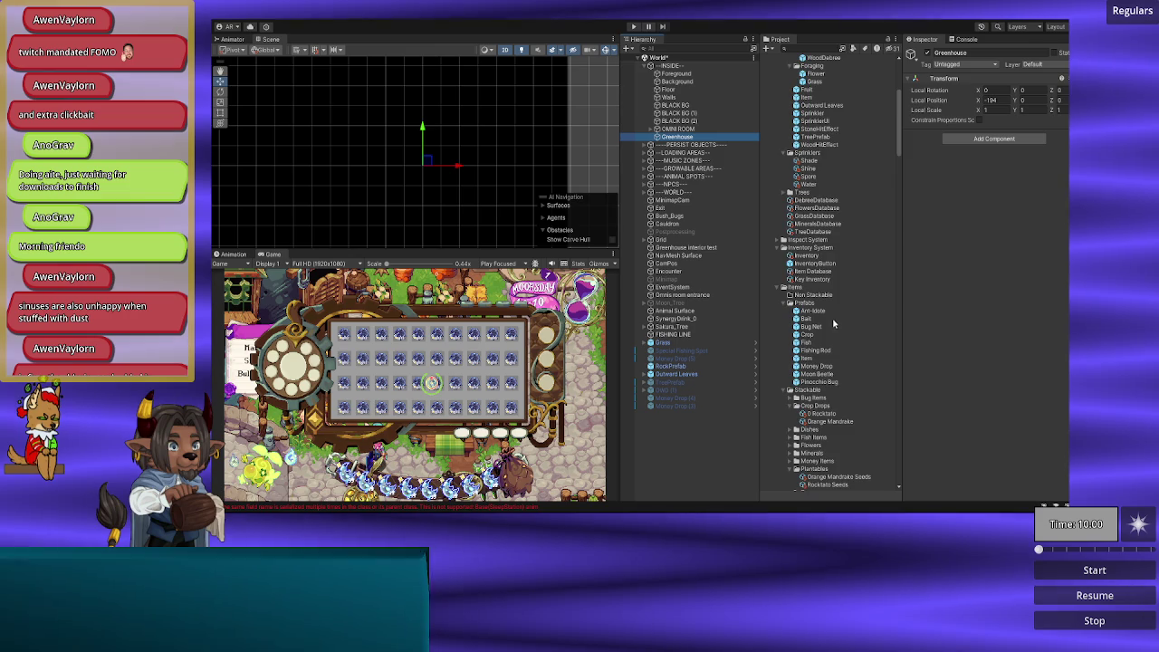
scroll(825, 335, "down", 10)
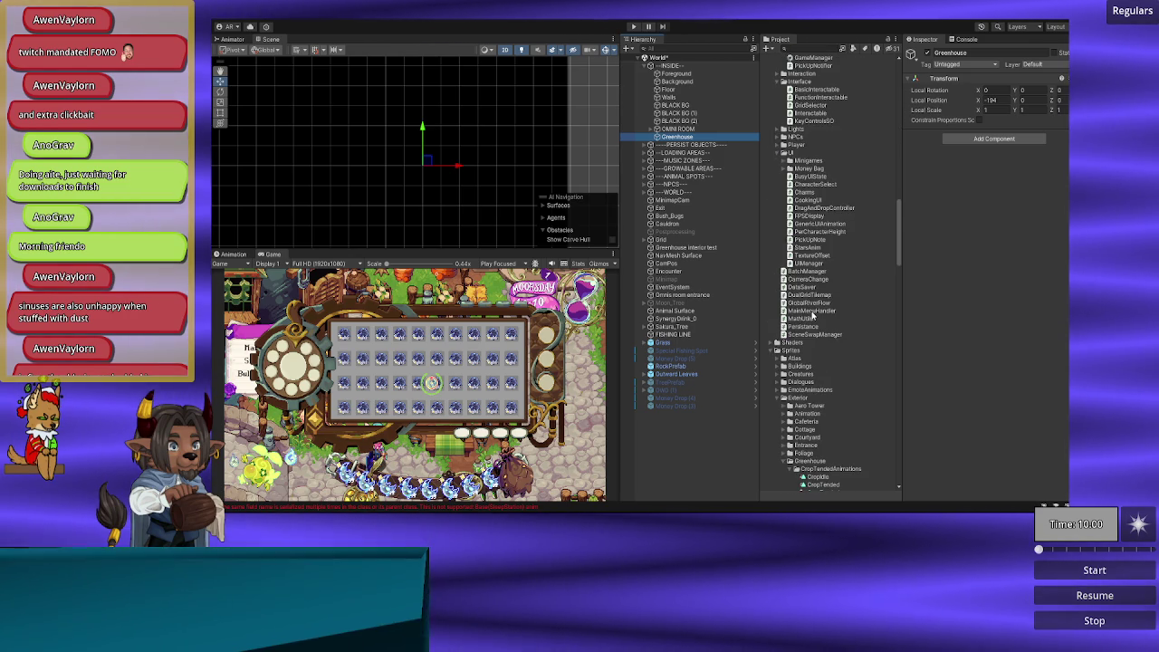
scroll(812, 315, "down", 7)
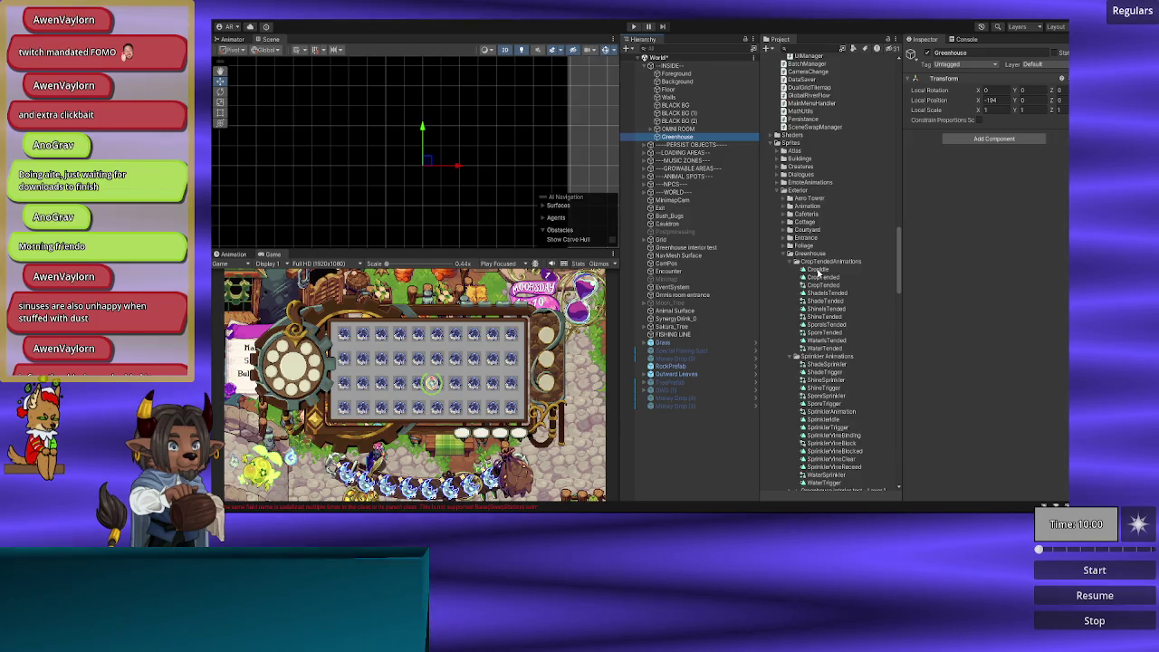
left_click(794, 144)
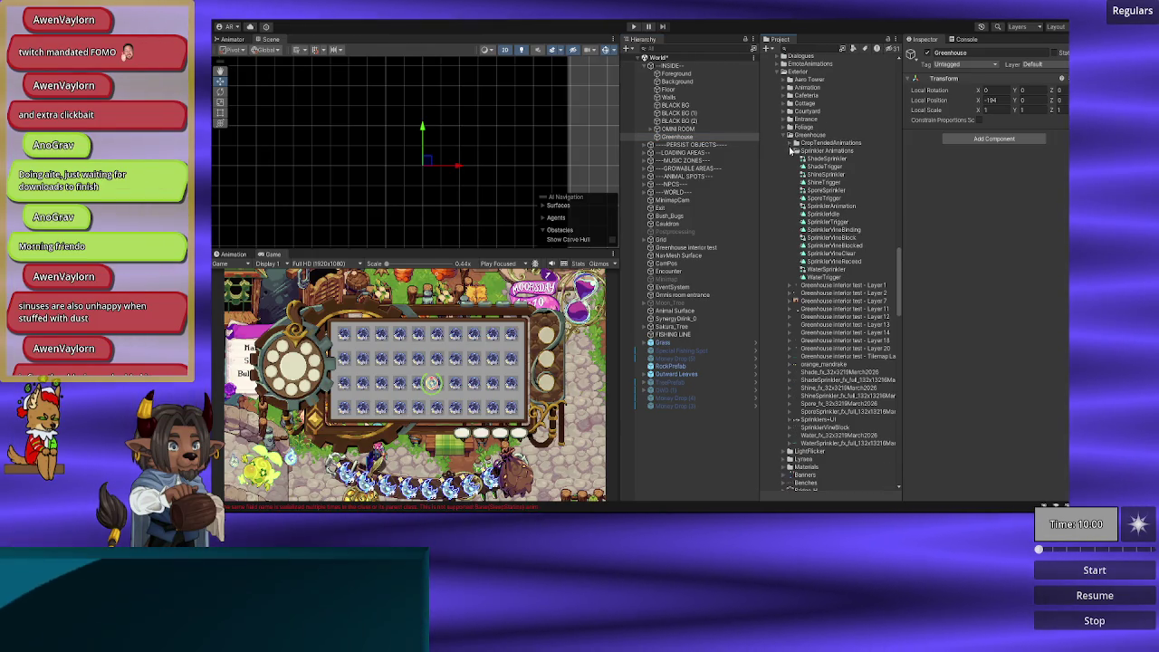
left_click(791, 151)
scroll(795, 151, "up", 1)
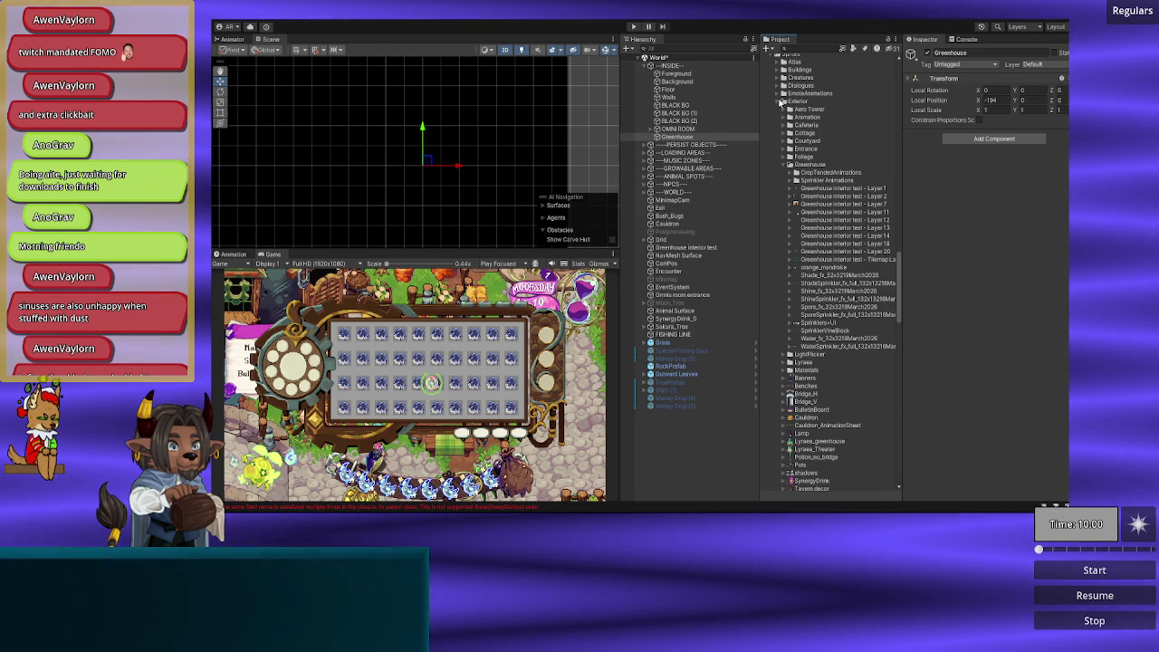
left_click(780, 101)
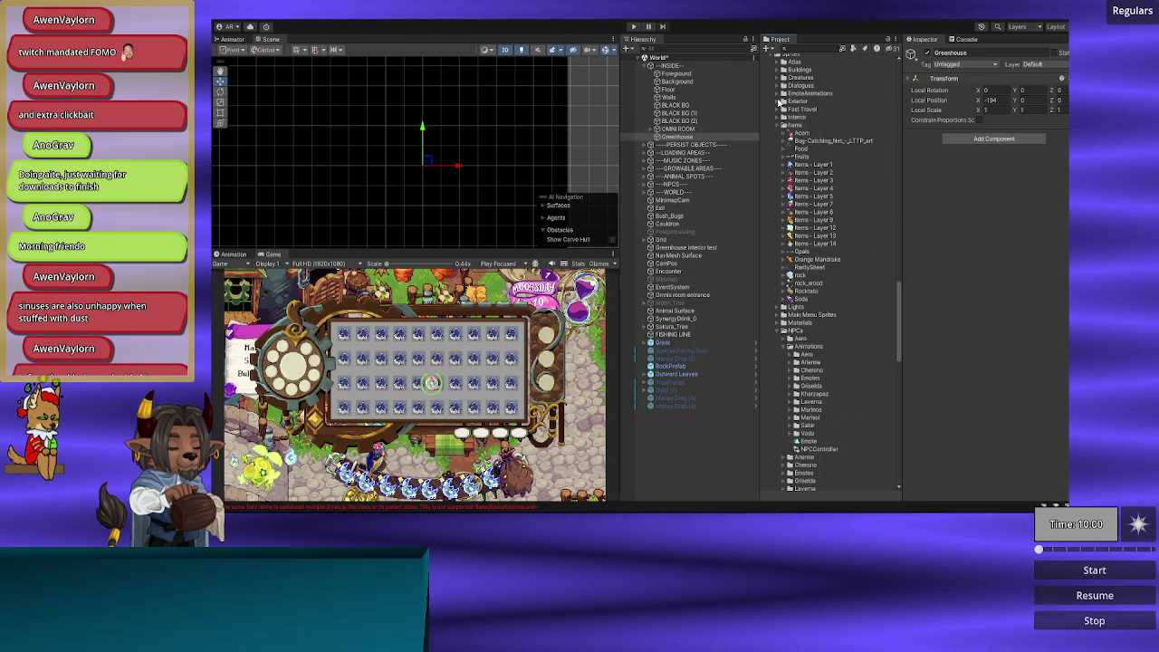
Step: Expand Interior/greenhouse-layers/layers and open the Down-chairs texture in an image viewer
left_click(780, 118)
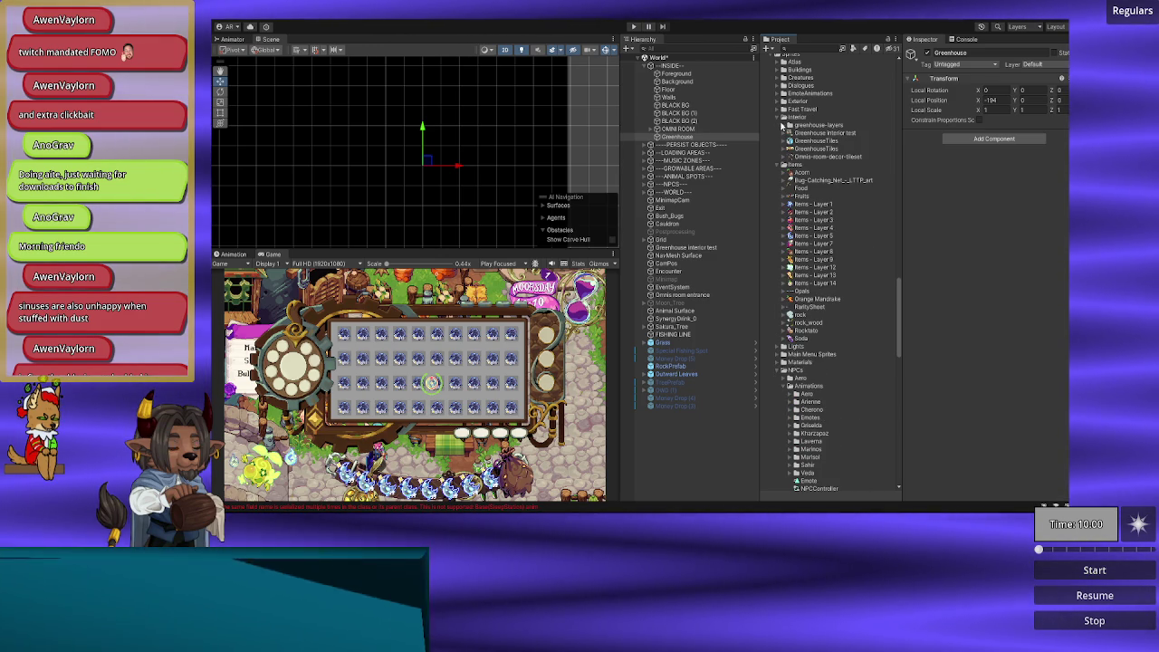
left_click(784, 125)
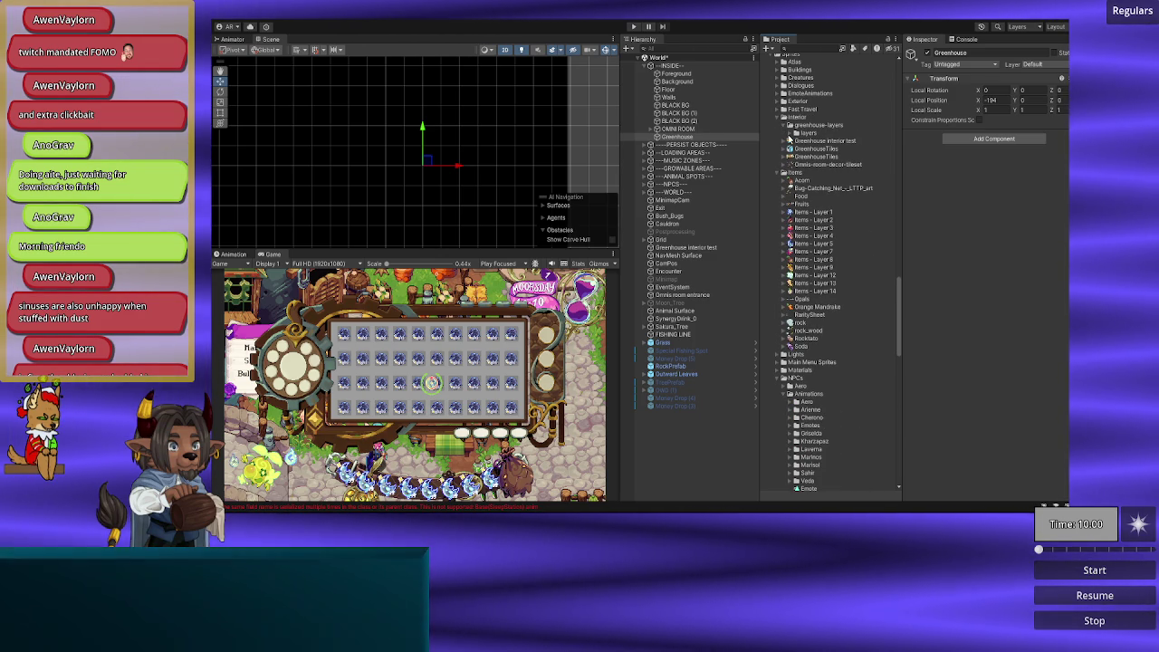
left_click(791, 134)
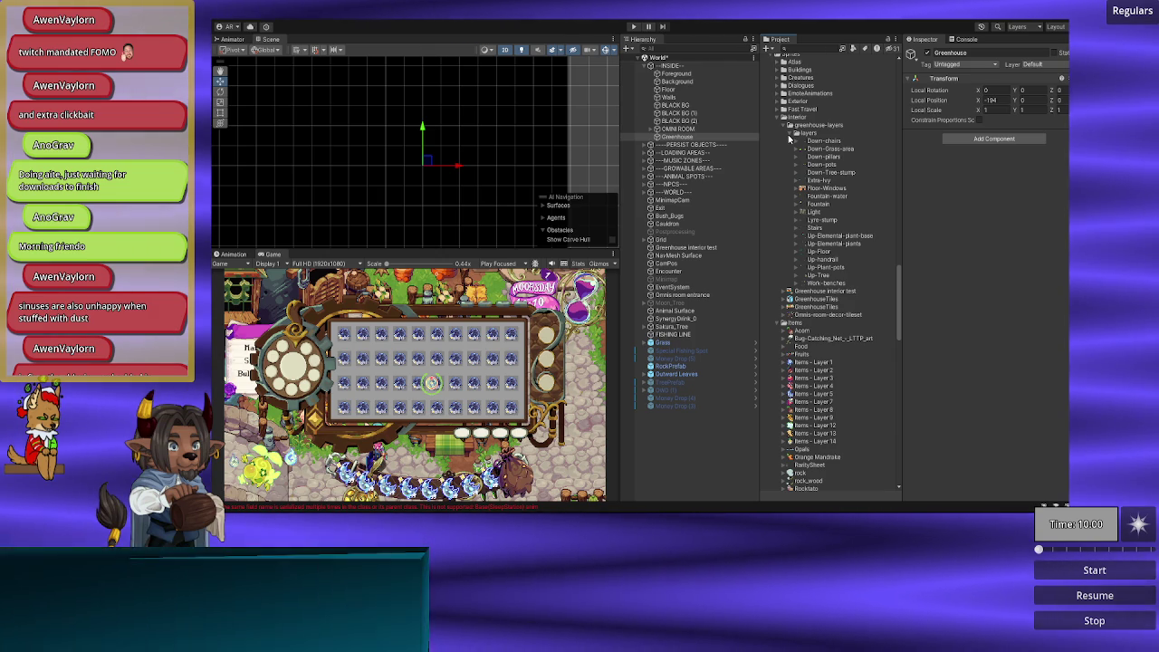
left_click(810, 142)
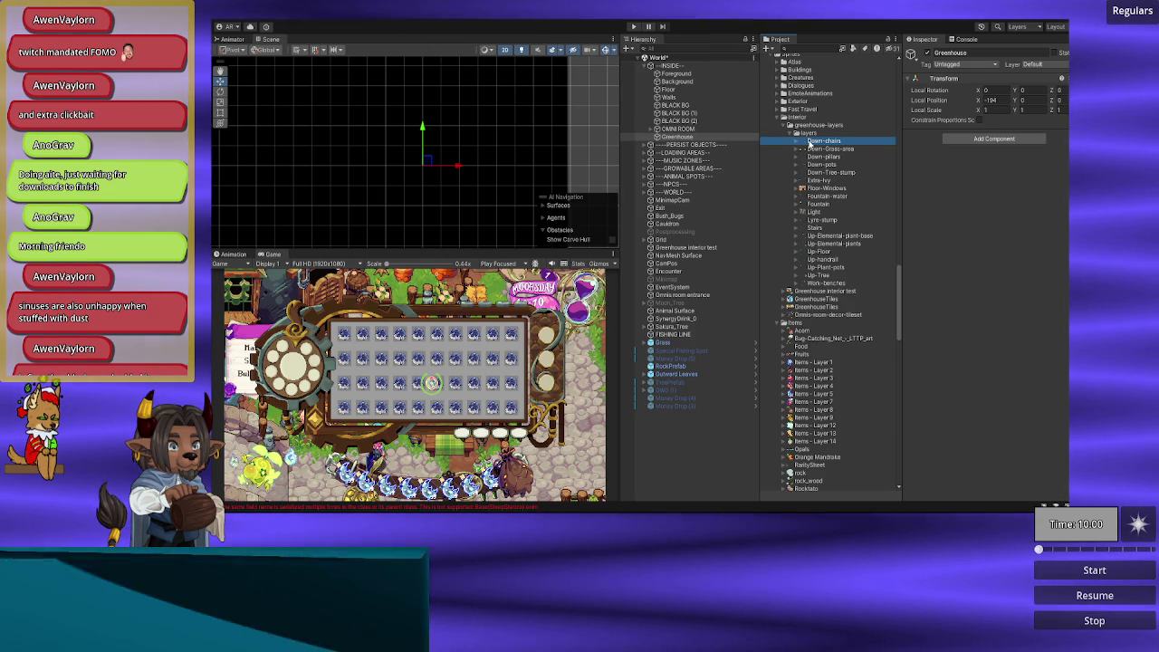
double_click(820, 140)
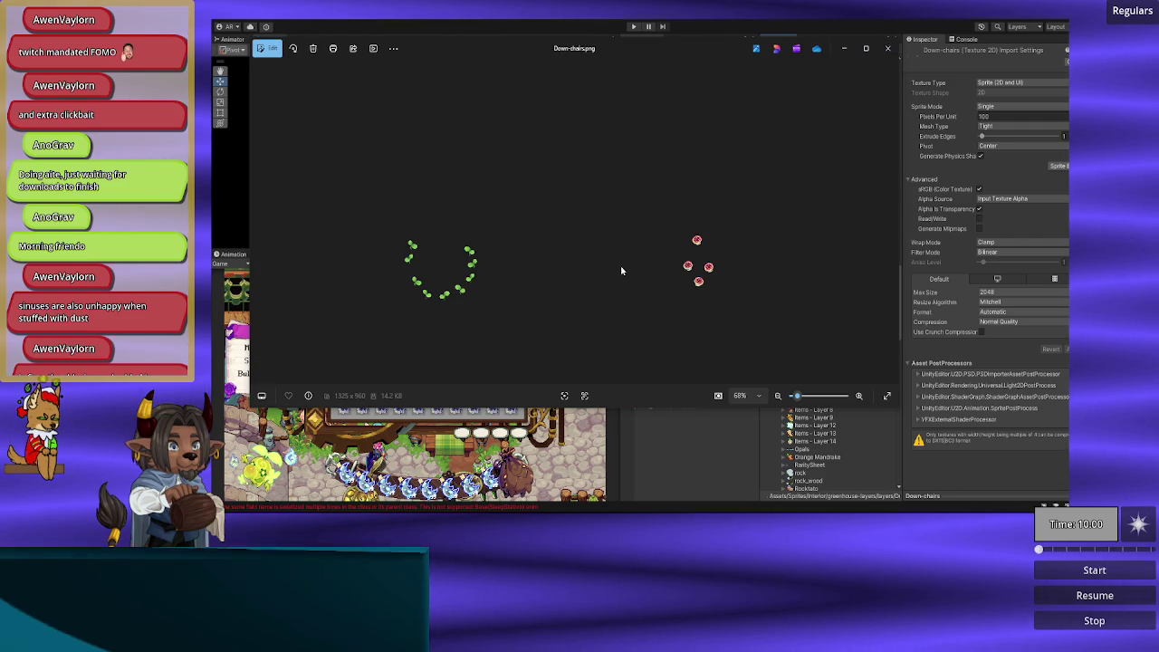
left_click(888, 48)
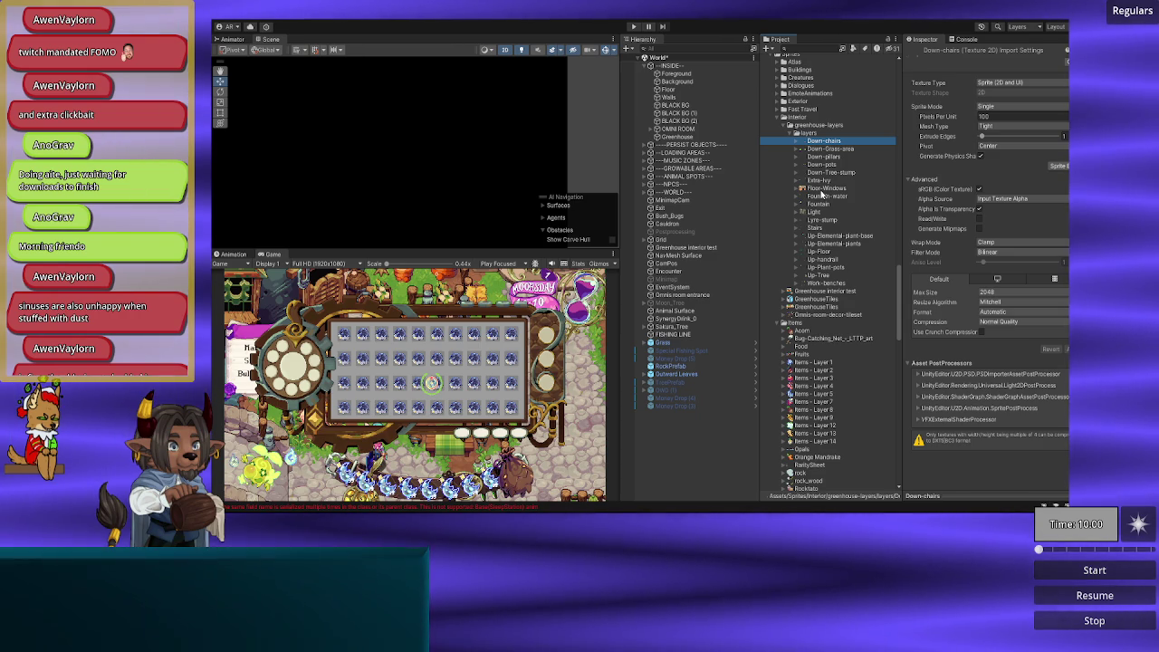
Step: Parent the Floor-Windows sprite under Greenhouse and set its local X position to 0
left_click_drag(822, 190, 676, 137)
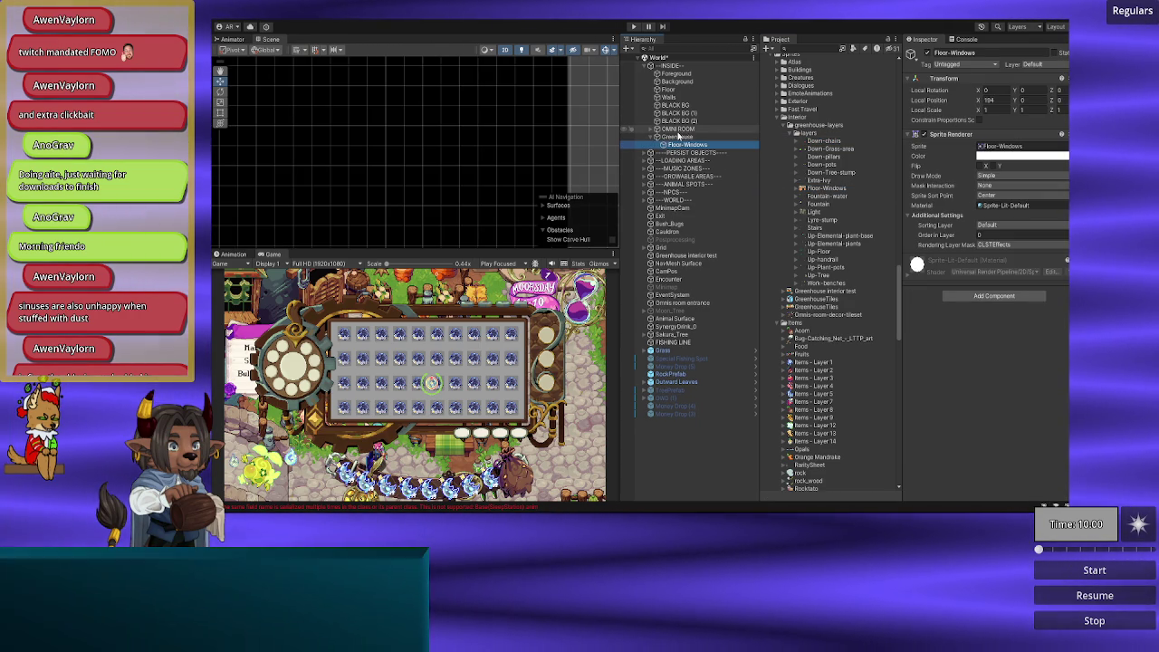
left_click(676, 137)
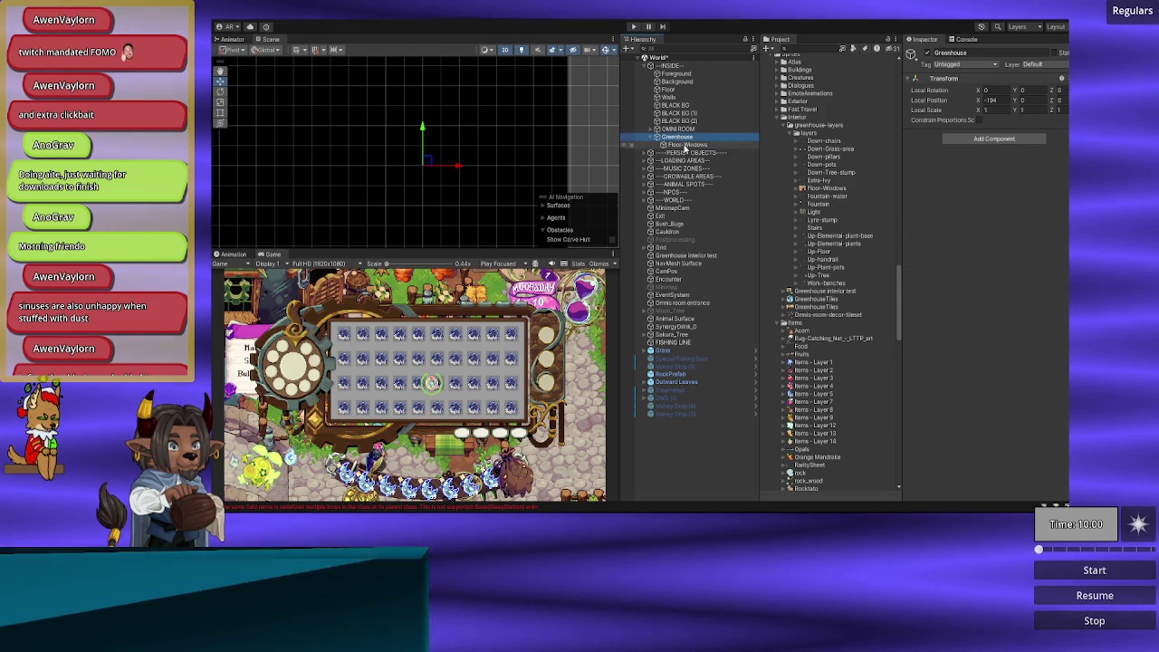
left_click(689, 145)
left_click(990, 100)
type("0")
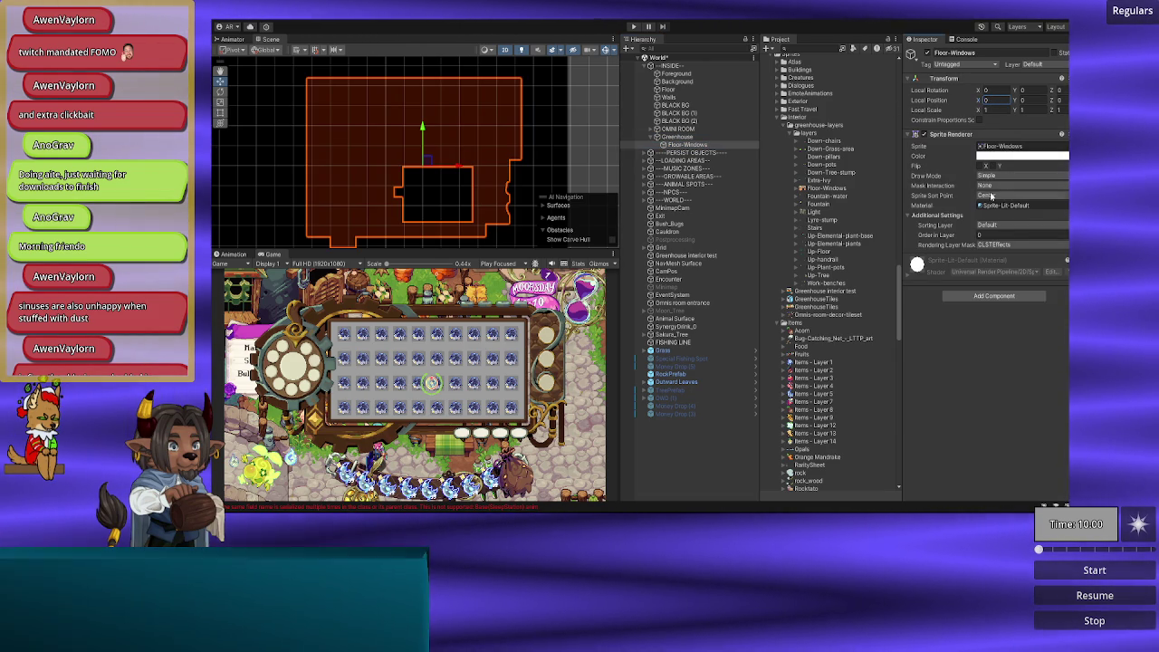
Step: Keep the sprite sort point at Center and put Floor-Windows on the Background sorting layer
left_click(986, 195)
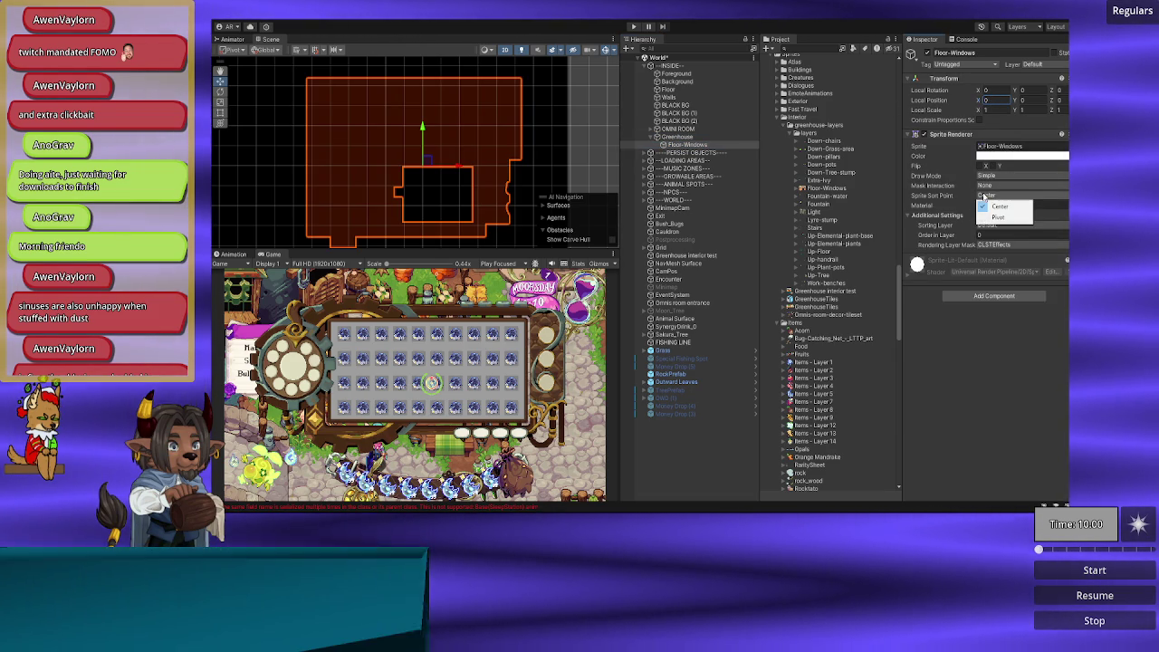
left_click(996, 207)
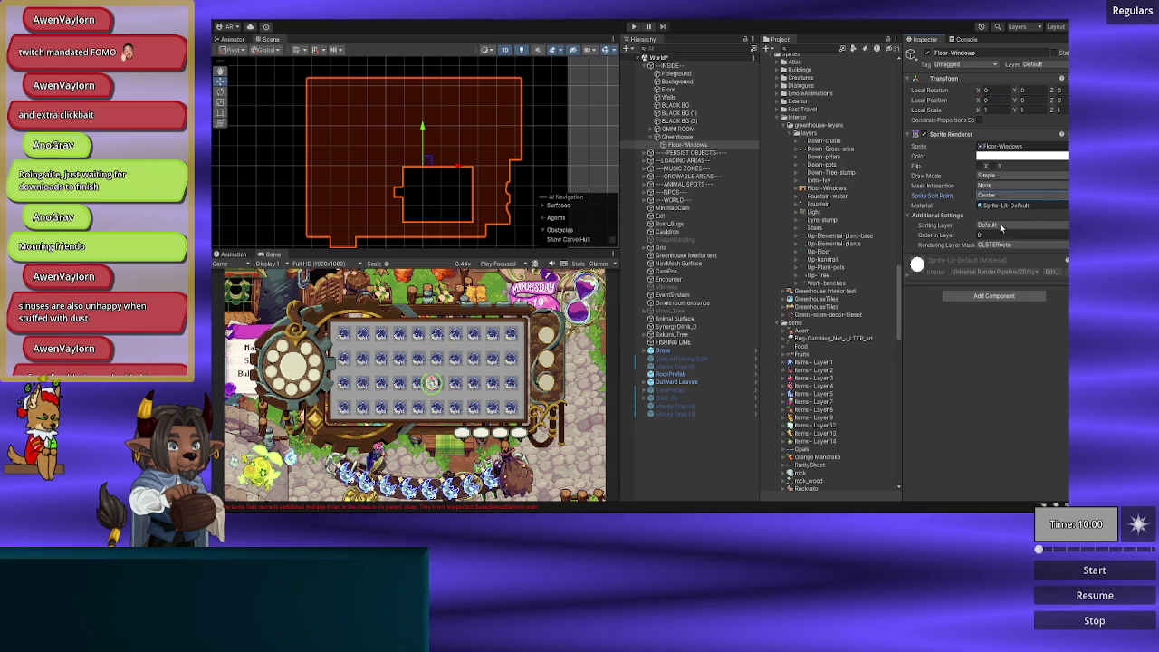
left_click(1001, 224)
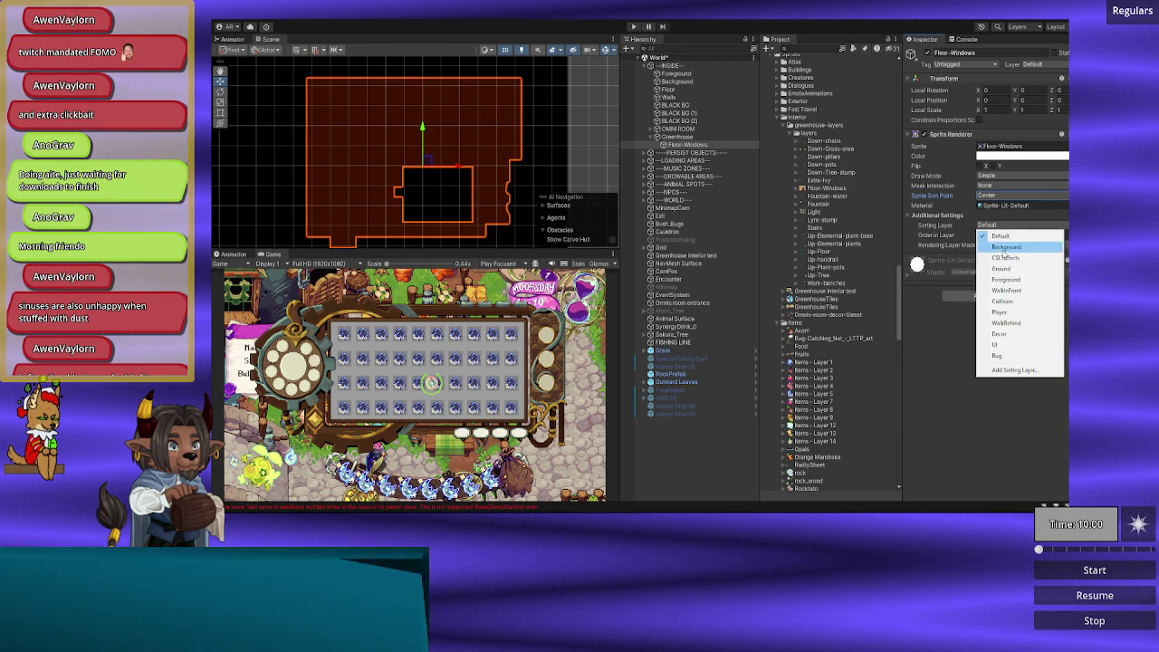
left_click(1005, 247)
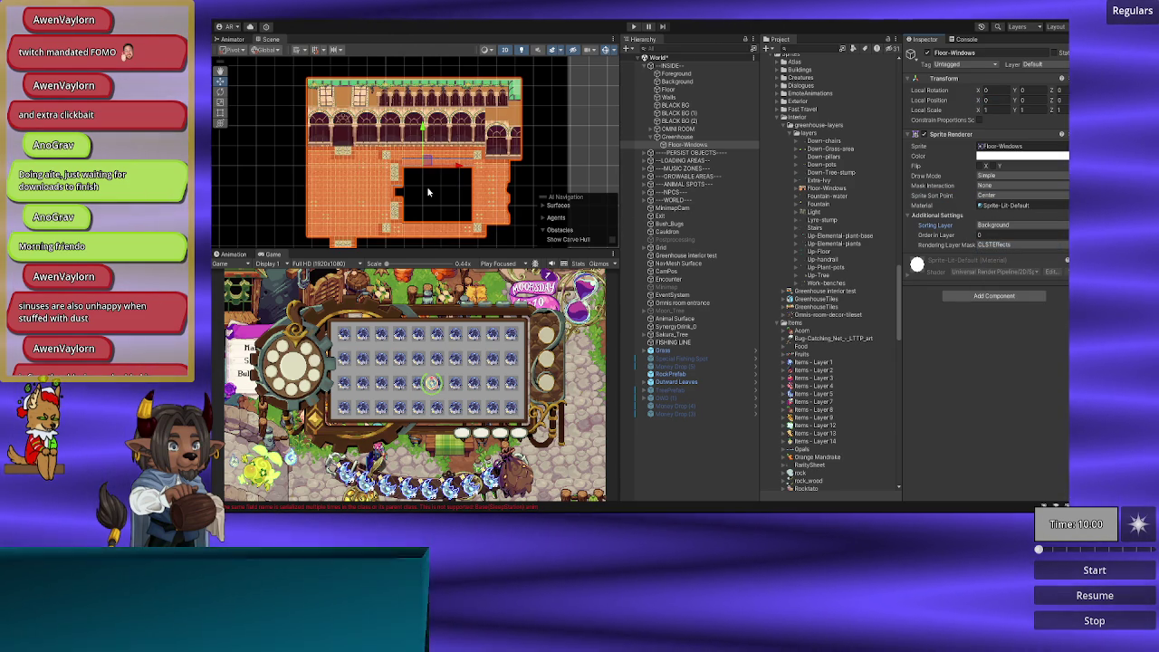
left_click_drag(428, 191, 433, 184)
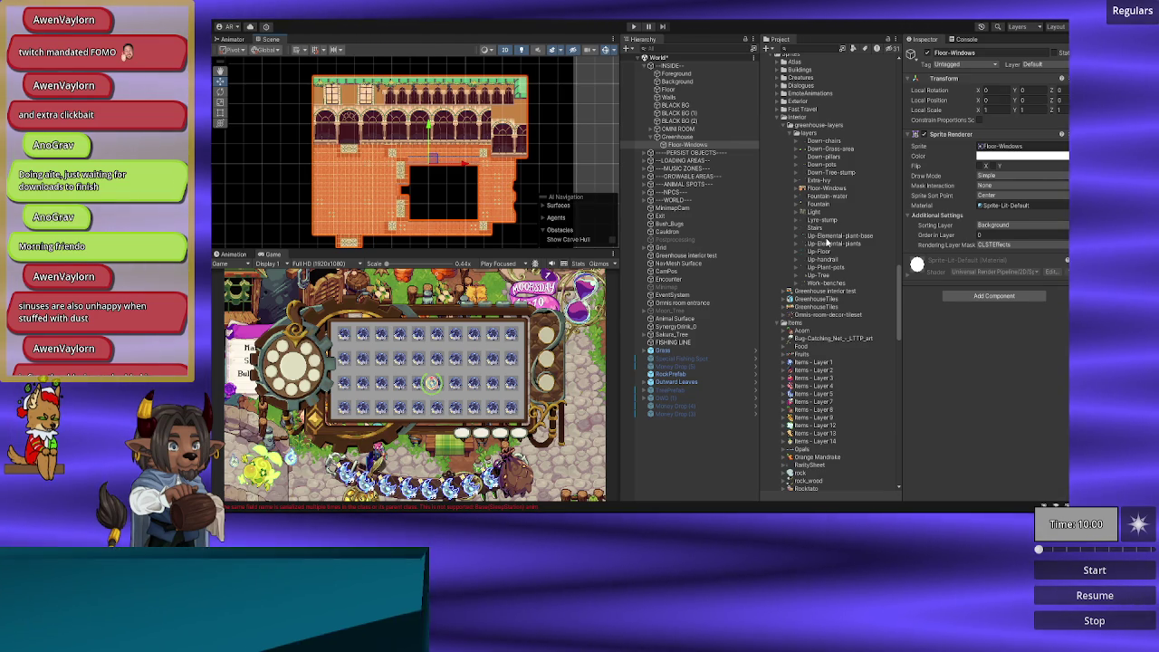
Step: Preview the Up-Elemental-plant-base and Light textures in the Sprite Editor
left_click(827, 238)
left_click(1058, 166)
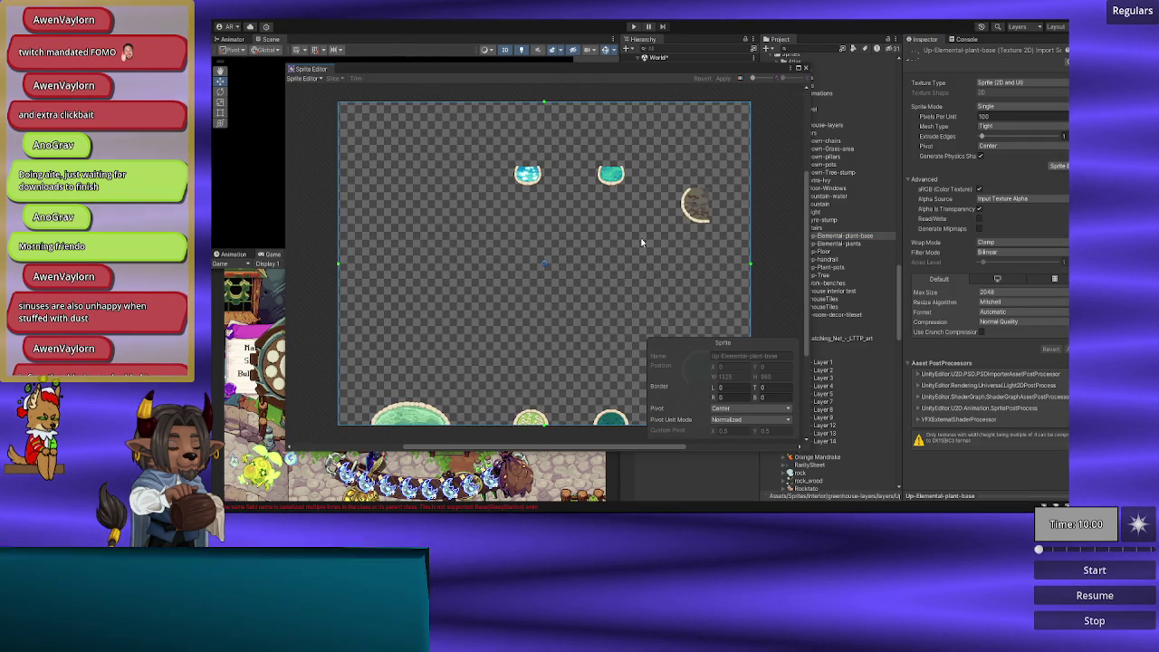
left_click_drag(603, 260, 570, 259)
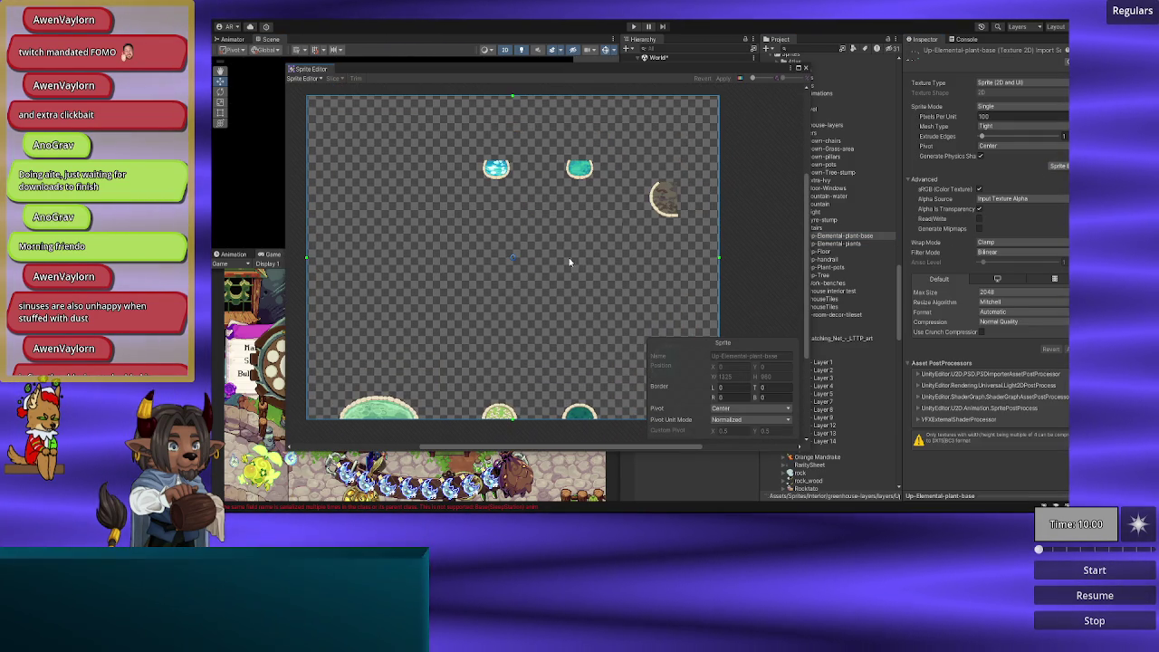
left_click(805, 68)
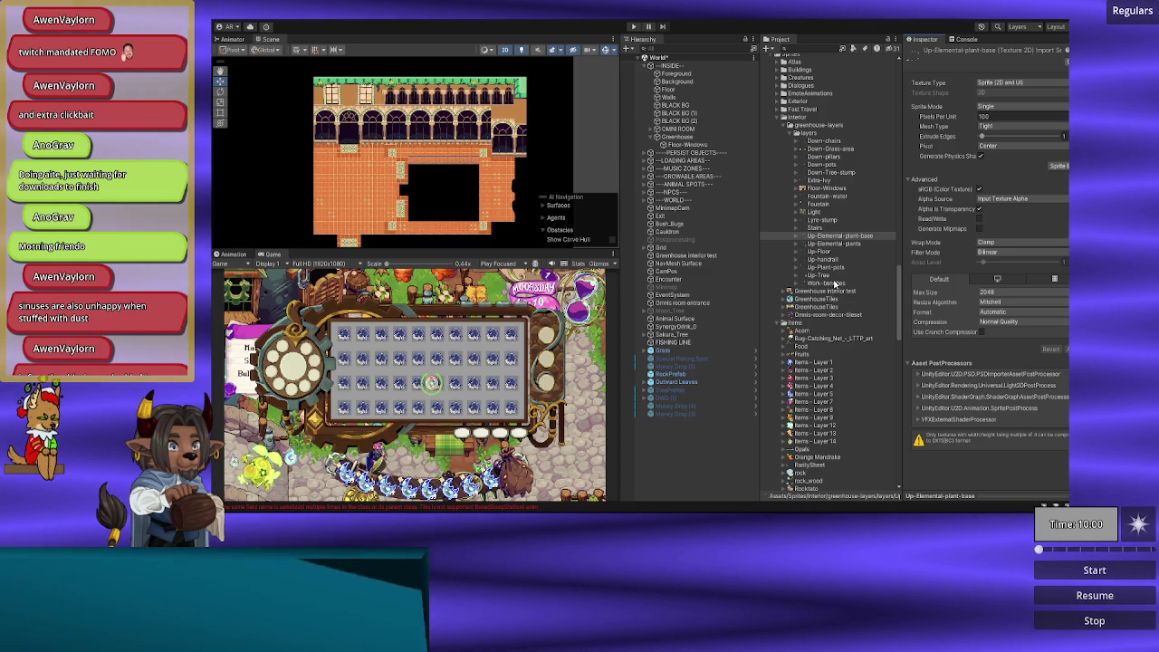
scroll(836, 284, "up", 2)
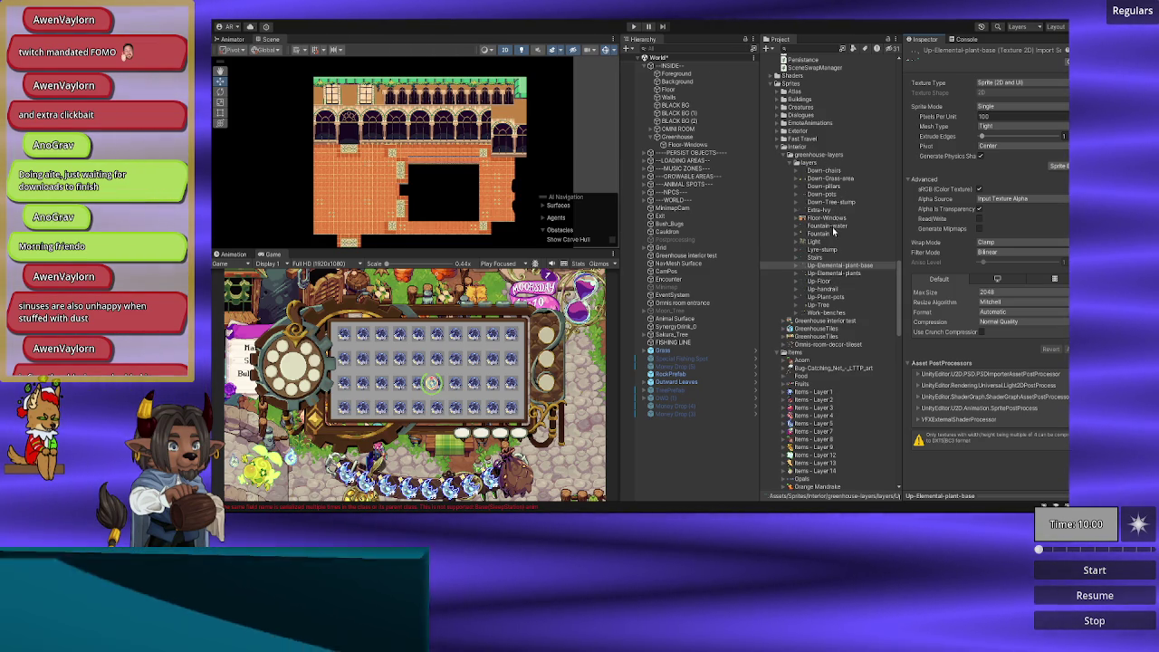
left_click(823, 243)
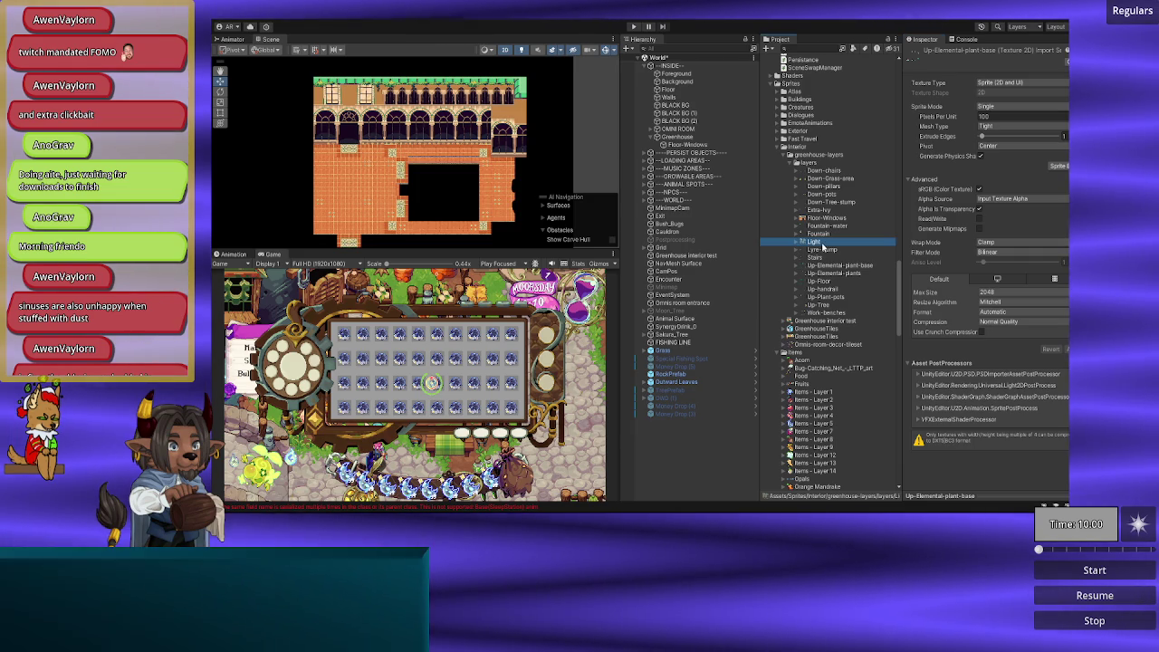
left_click(1058, 166)
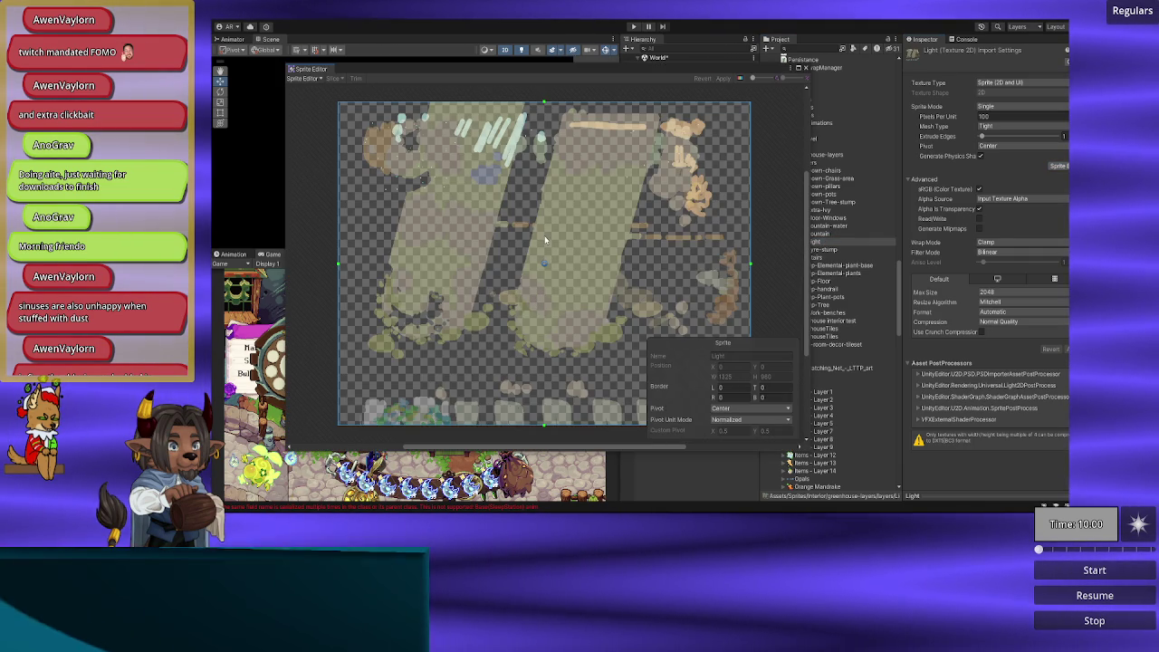
scroll(544, 235, "up", 2)
scroll(501, 352, "down", 2)
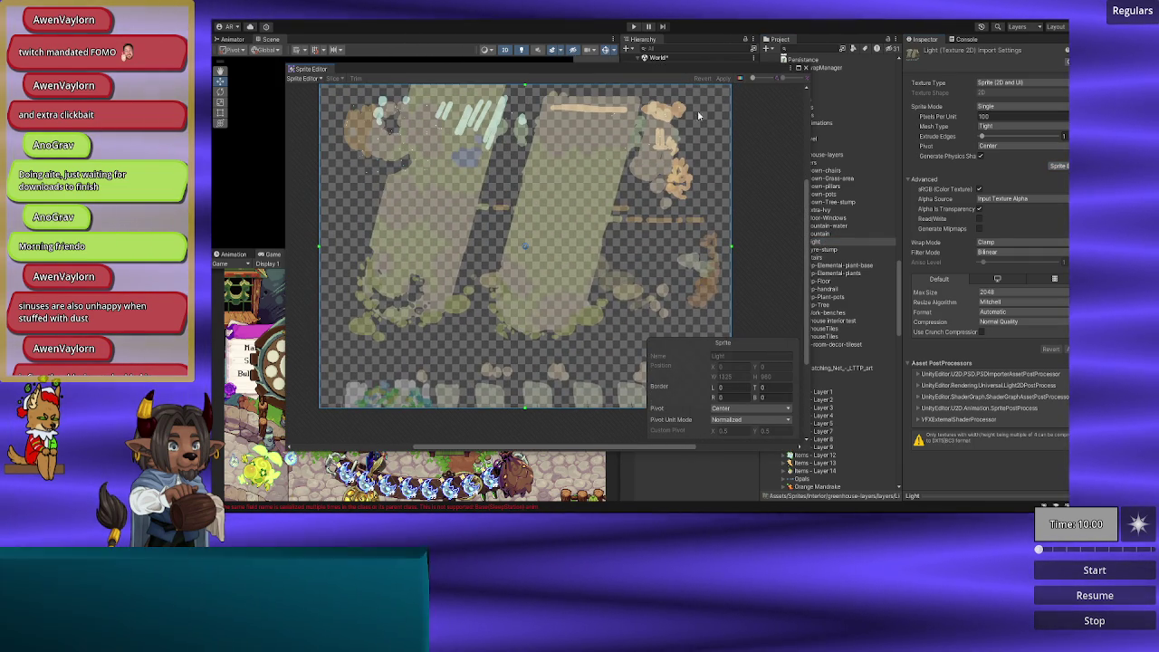
left_click(806, 69)
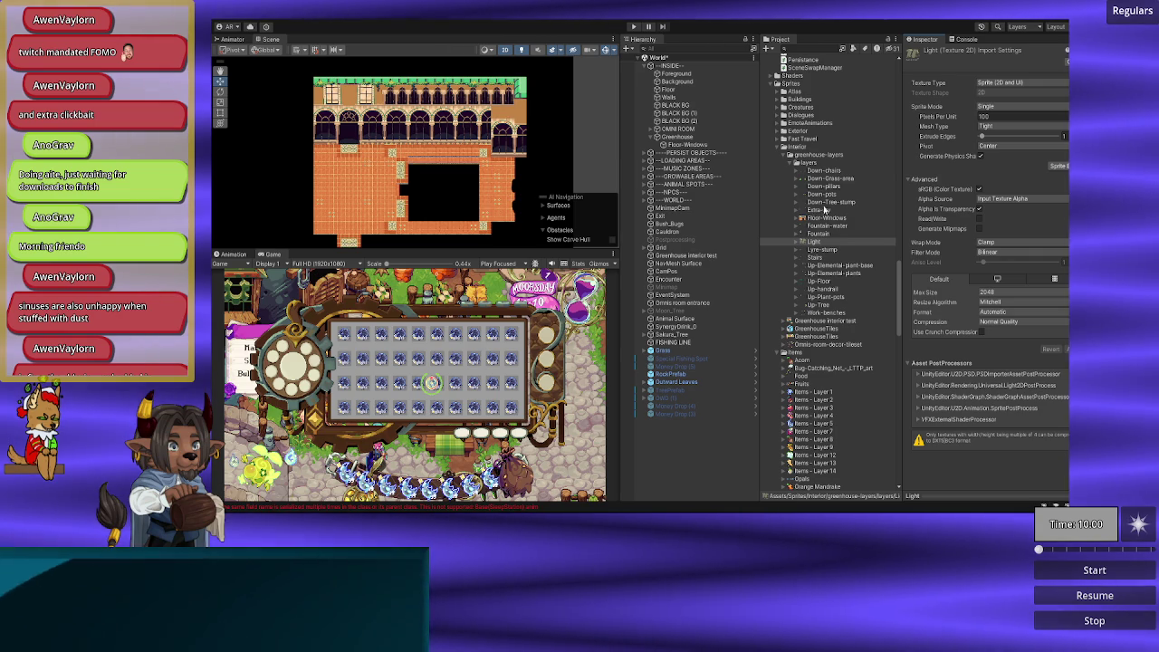
Step: Preview Down-chairs and Down-Grass-area in the Sprite Editor, leaving Down-Grass-area selected
left_click(831, 173)
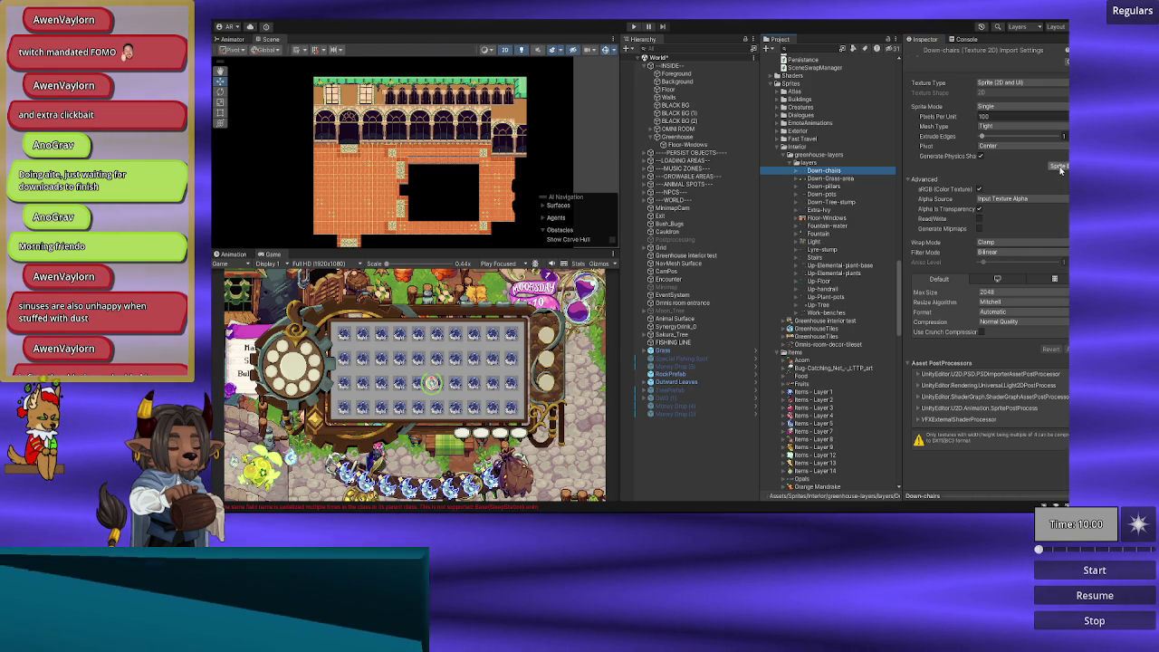
left_click(1058, 166)
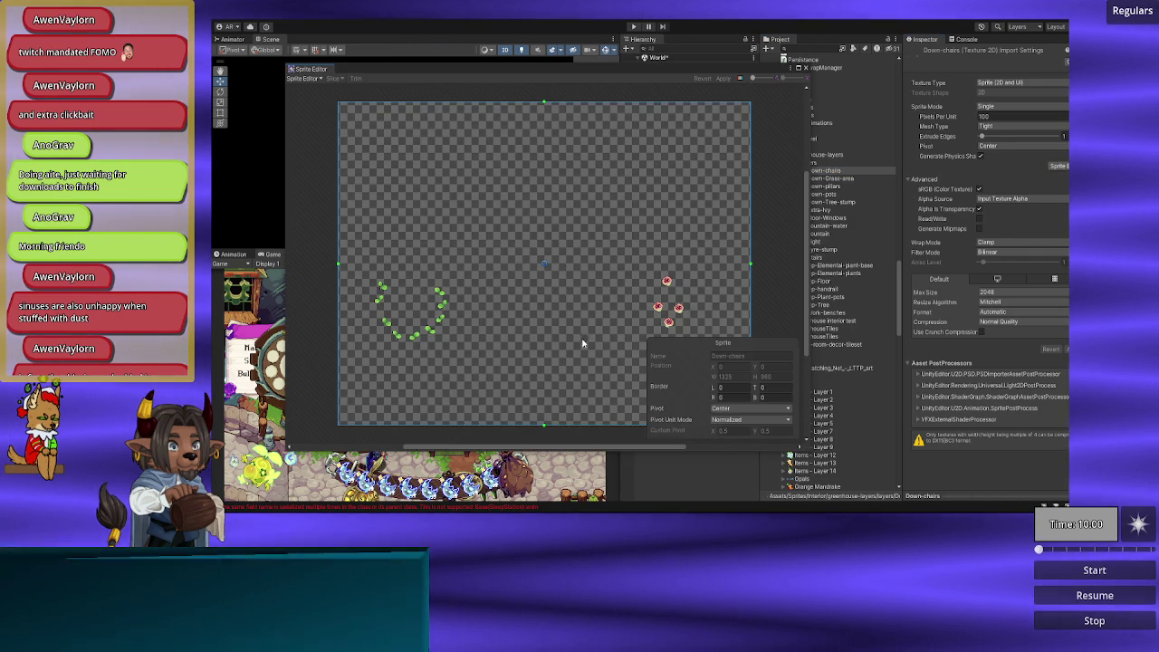
mouse_move(553, 306)
left_mouse_down()
mouse_move(531, 251)
mouse_move(527, 274)
left_mouse_up()
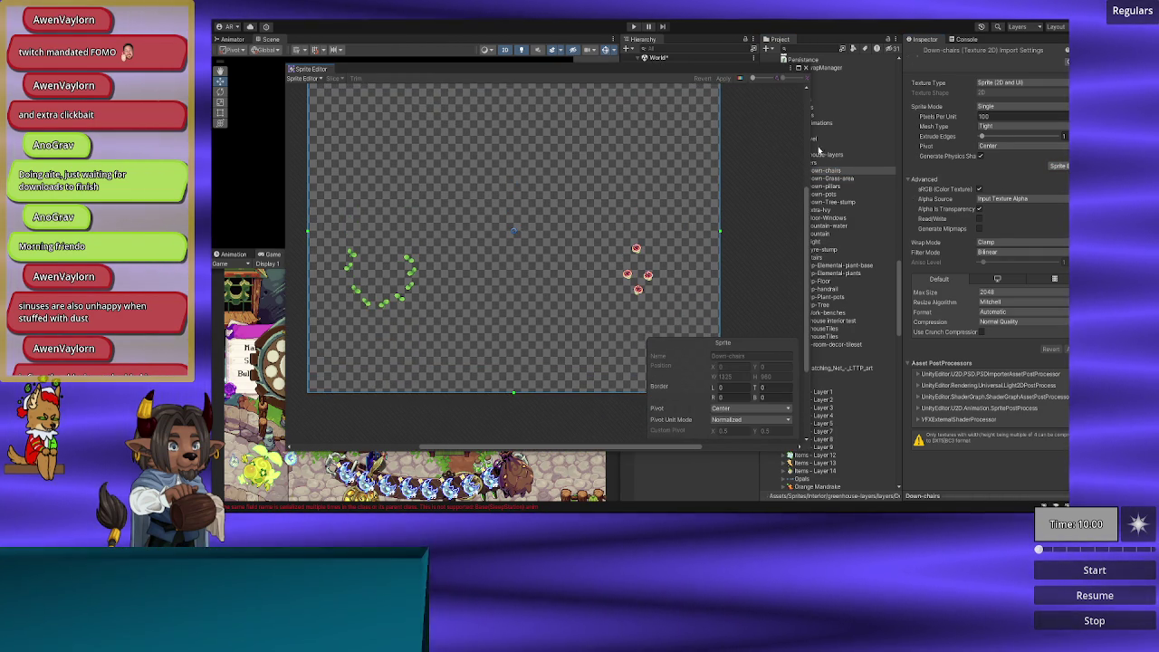
left_click(805, 68)
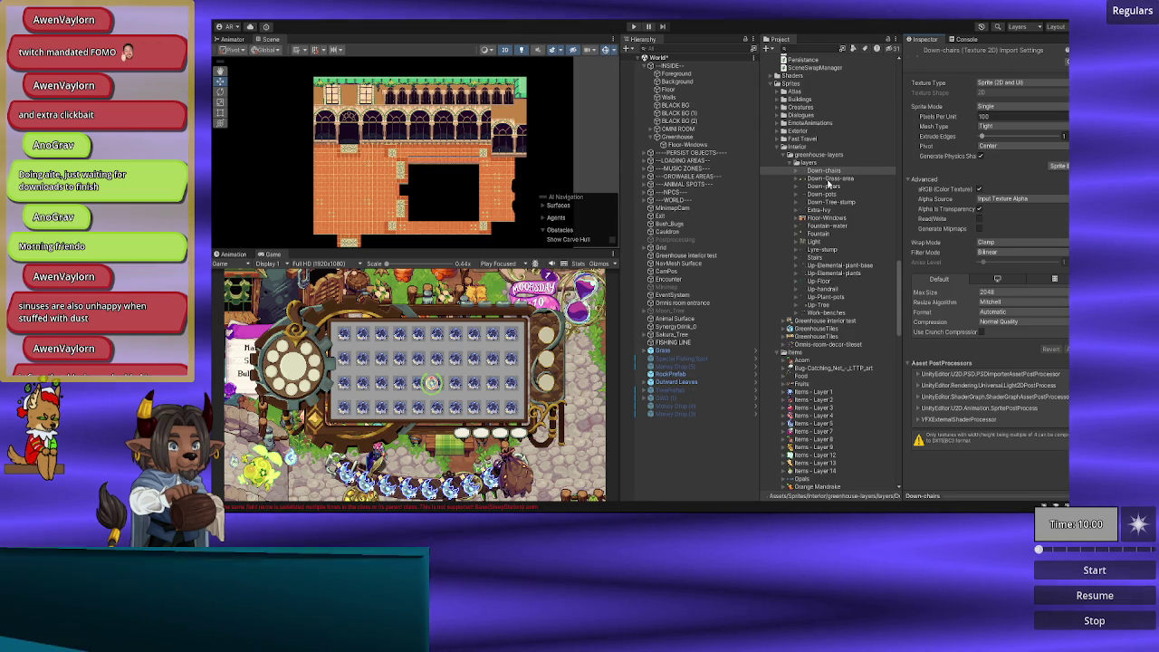
left_click(829, 179)
left_click(1058, 166)
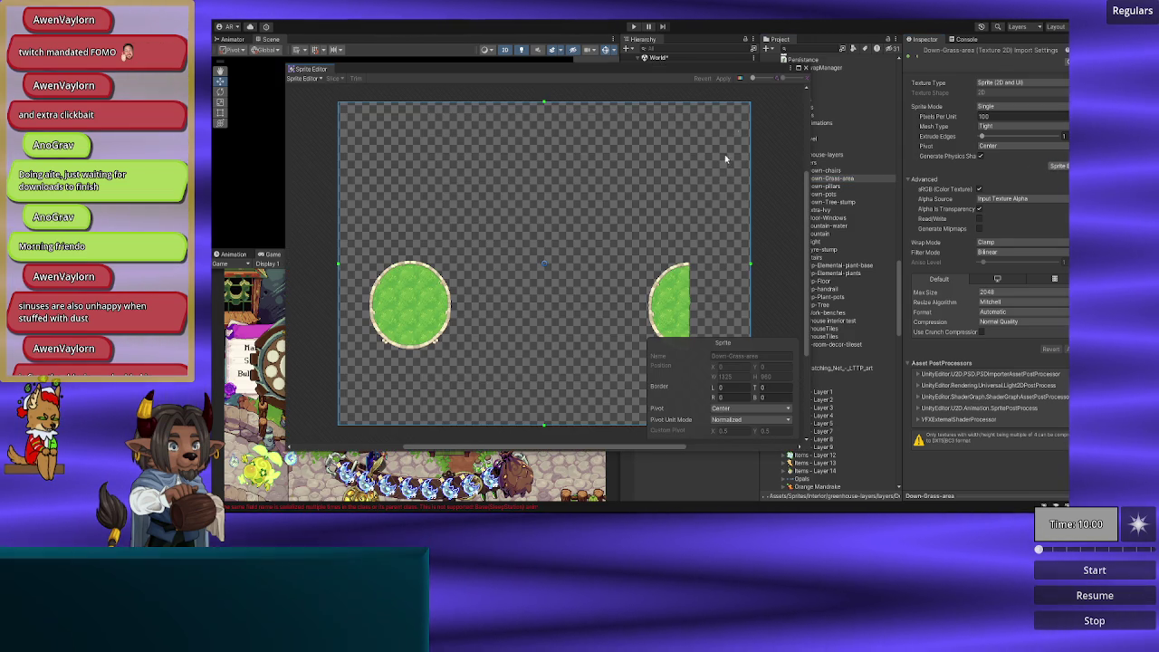
left_click(807, 68)
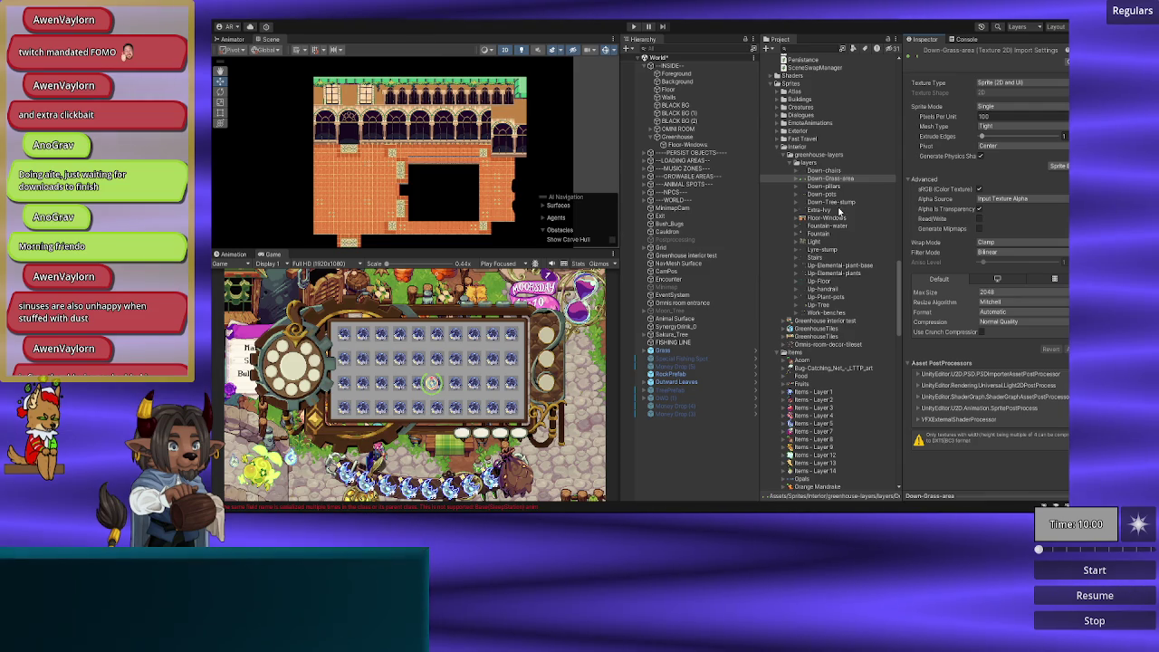
scroll(840, 211, "up", 3)
scroll(834, 213, "down", 2)
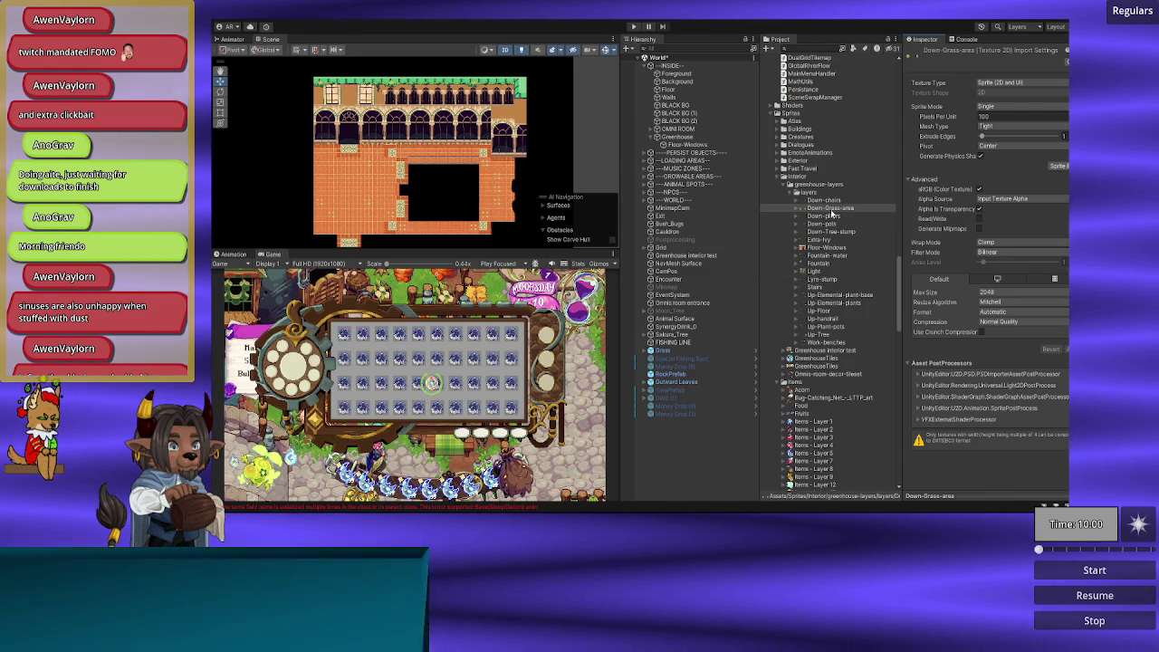
mouse_move(510, 485)
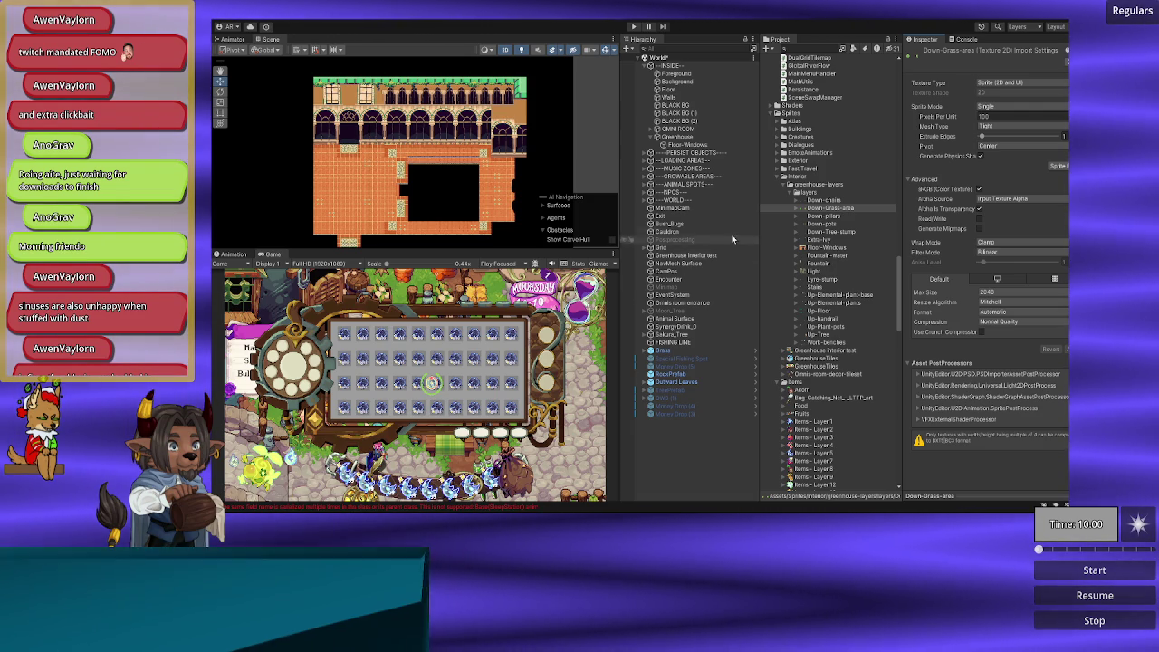
scroll(800, 206, "up", 5)
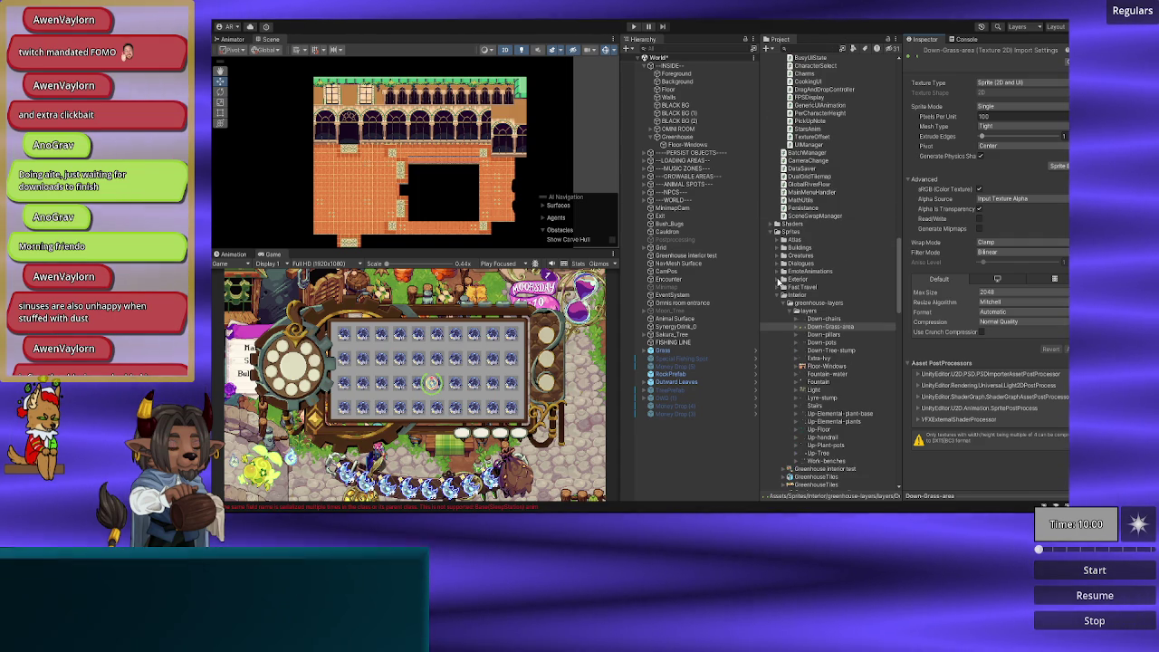
Step: Add the Greenhouse interior test - Layer 1 sprite under Greenhouse and frame it in the scene
left_click(782, 279)
scroll(815, 288, "down", 5)
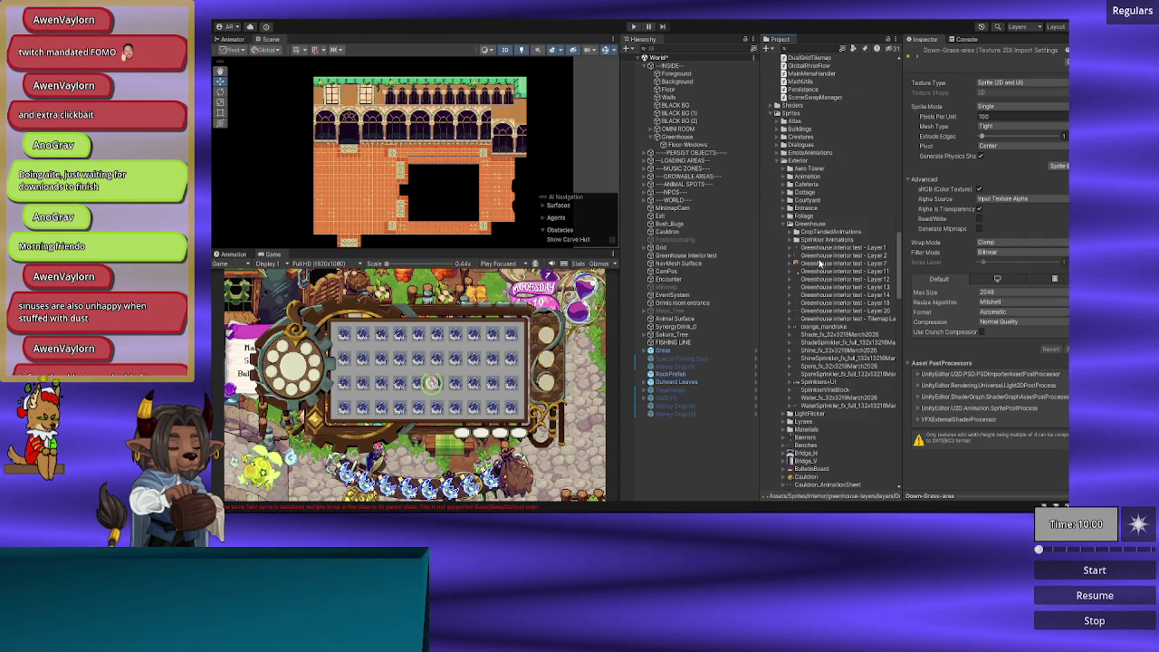
left_click(819, 250)
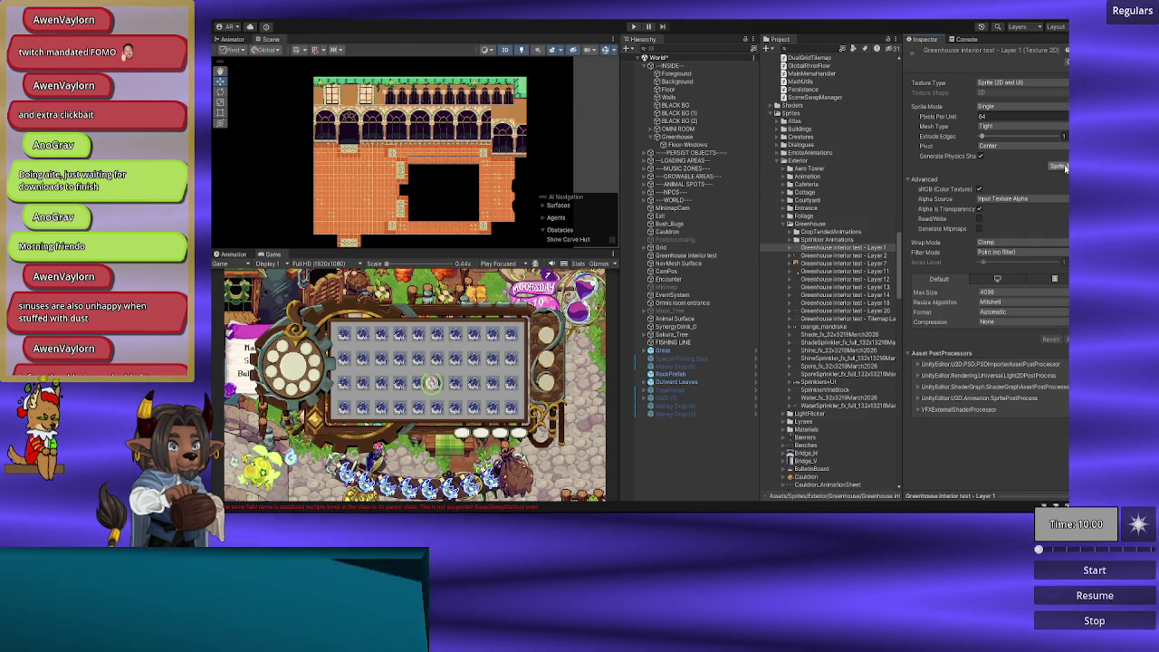
left_click(1058, 166)
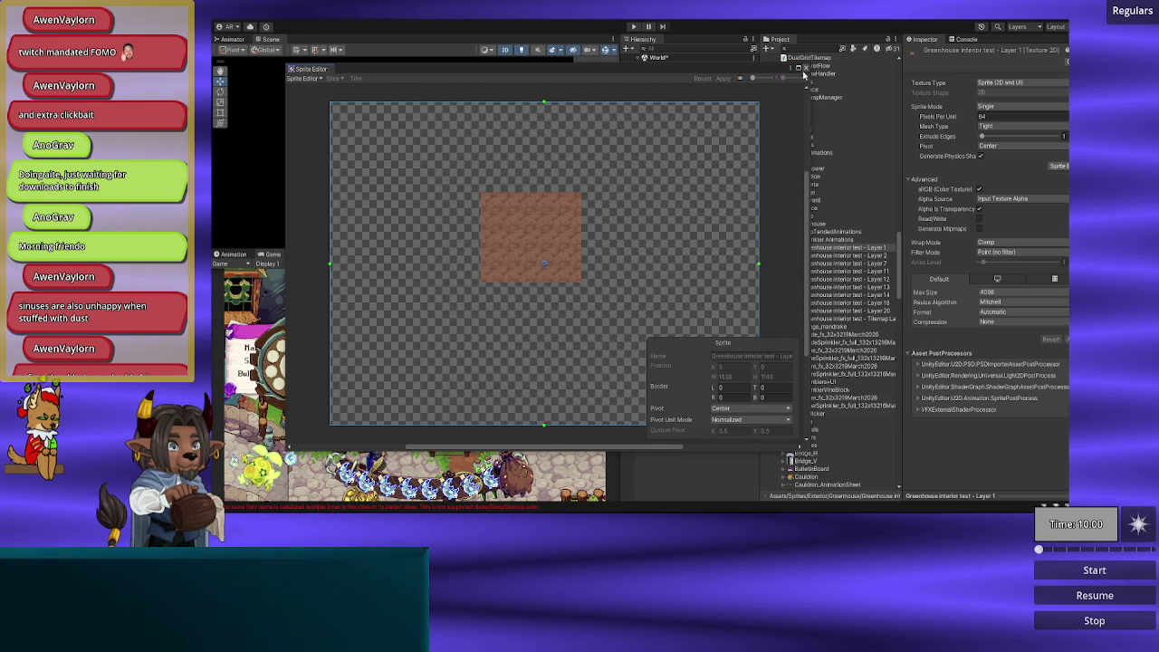
left_click(805, 68)
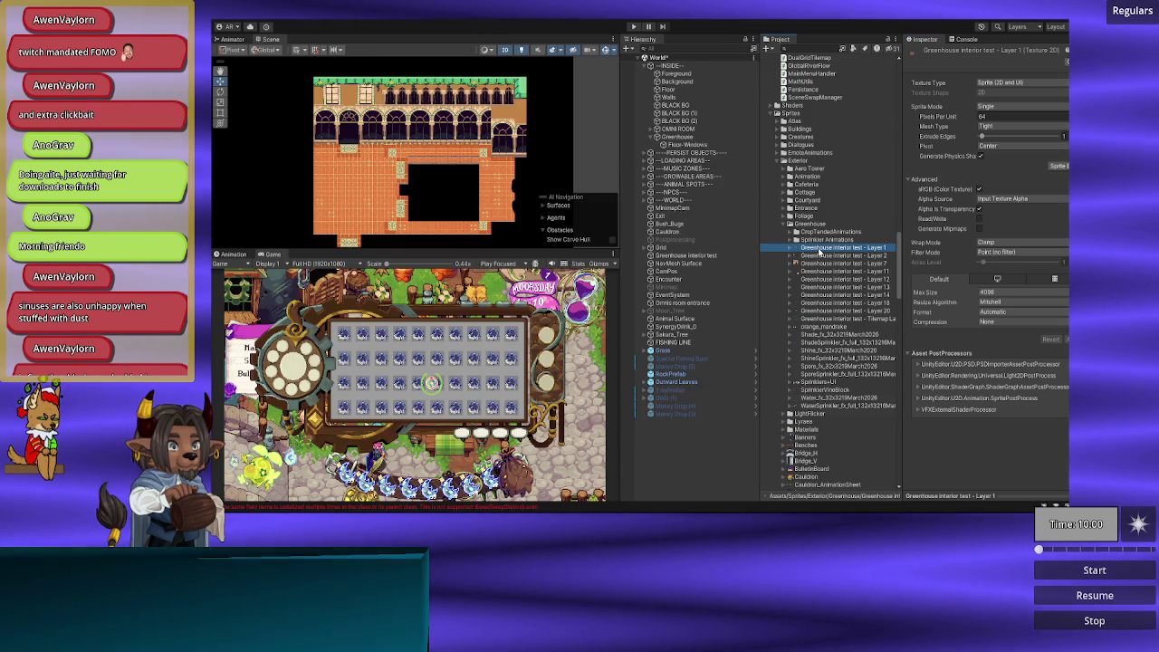
left_click_drag(684, 150, 684, 150)
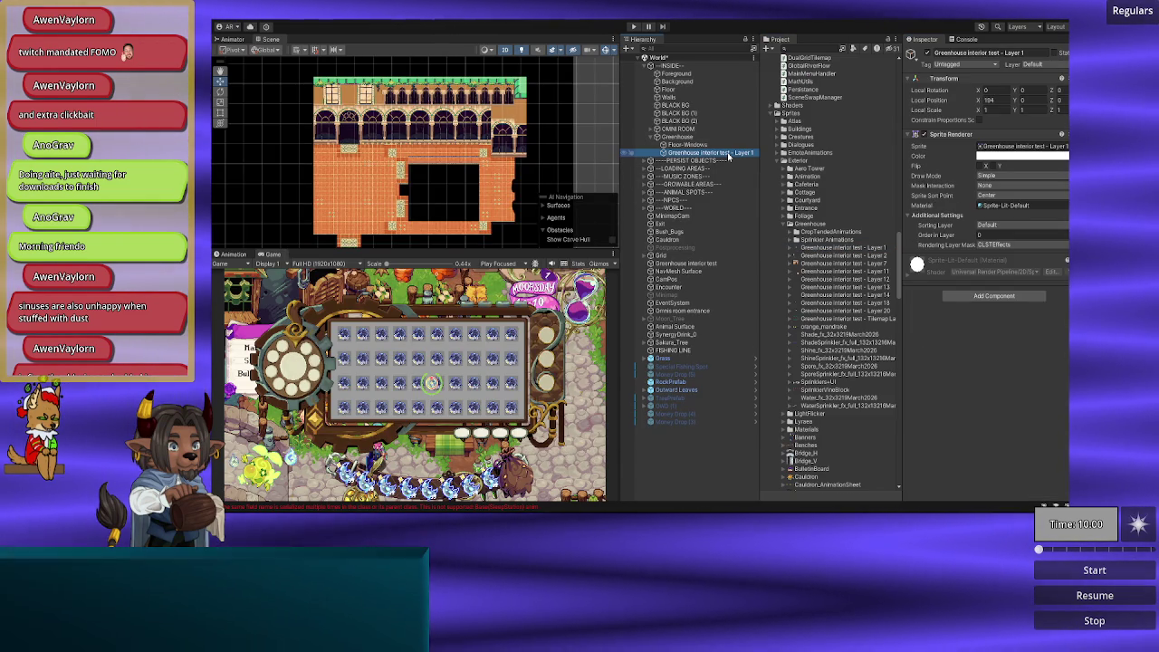
double_click(728, 153)
scroll(255, 160, "up", 3)
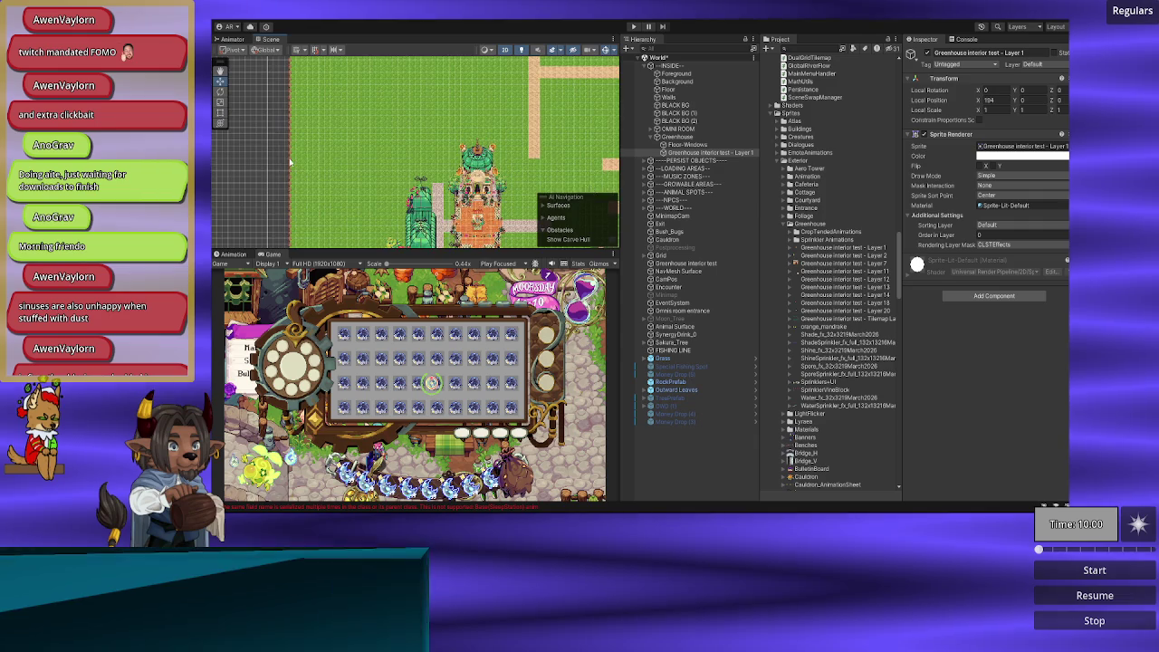
mouse_move(254, 160)
left_mouse_down()
mouse_move(468, 175)
mouse_move(493, 106)
mouse_move(486, 125)
left_mouse_up()
scroll(471, 114, "up", 2)
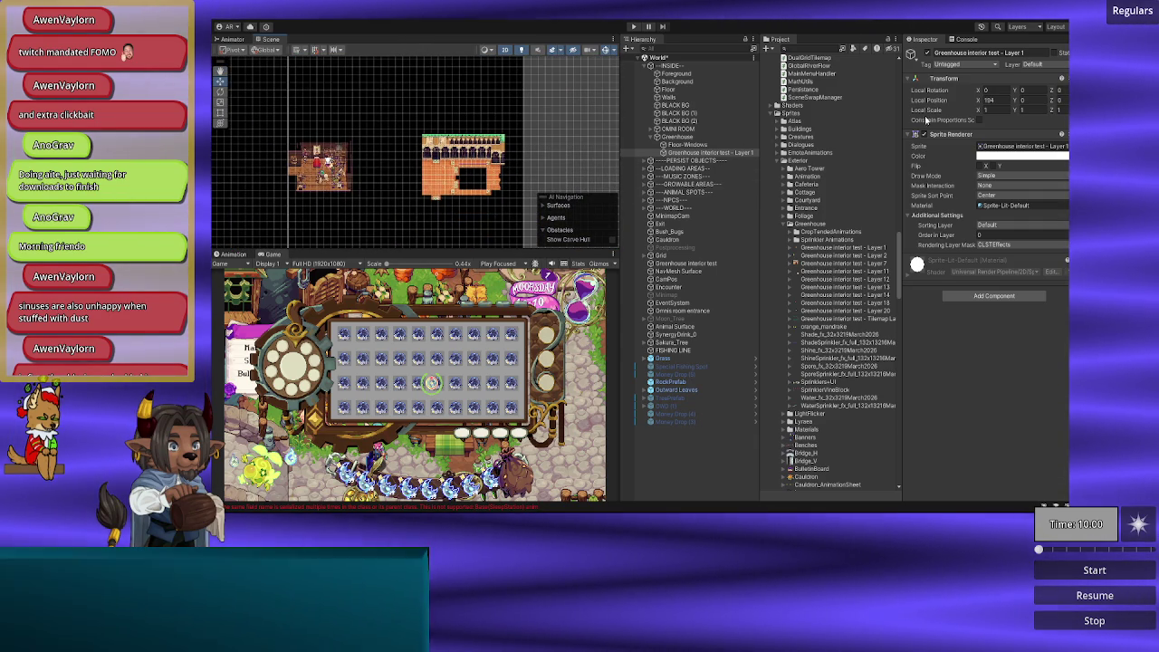
Step: Set the new object's X position to 0 and rename it Dirt
left_click(992, 101)
type("0")
left_click(1022, 52)
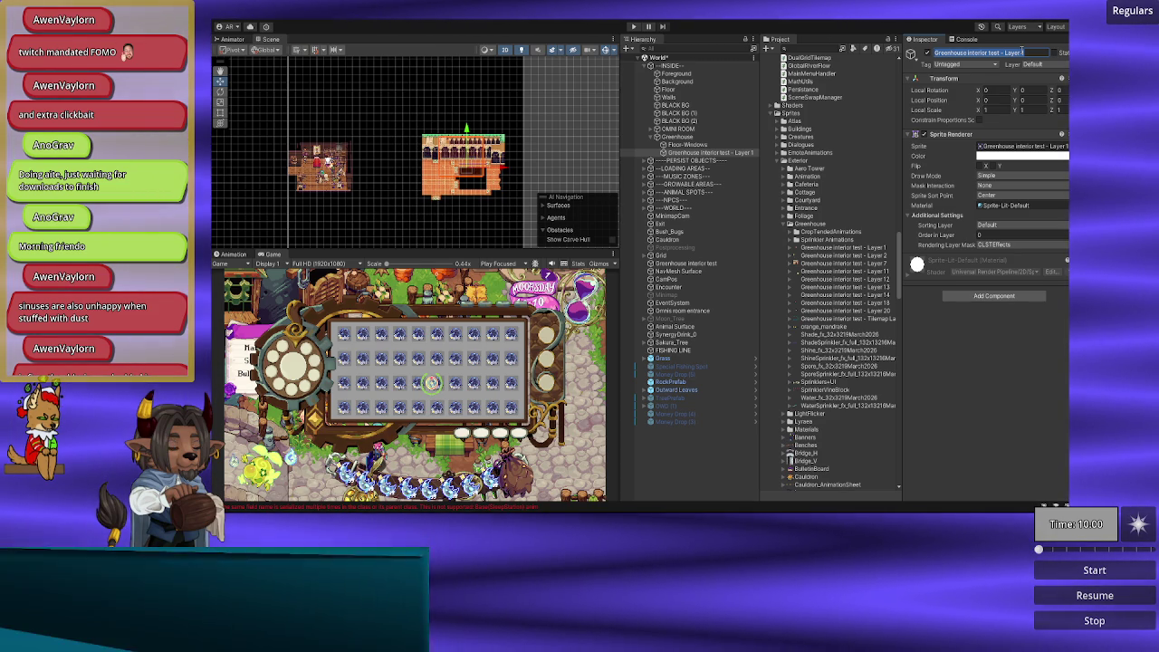
type("Dirt")
key("Return")
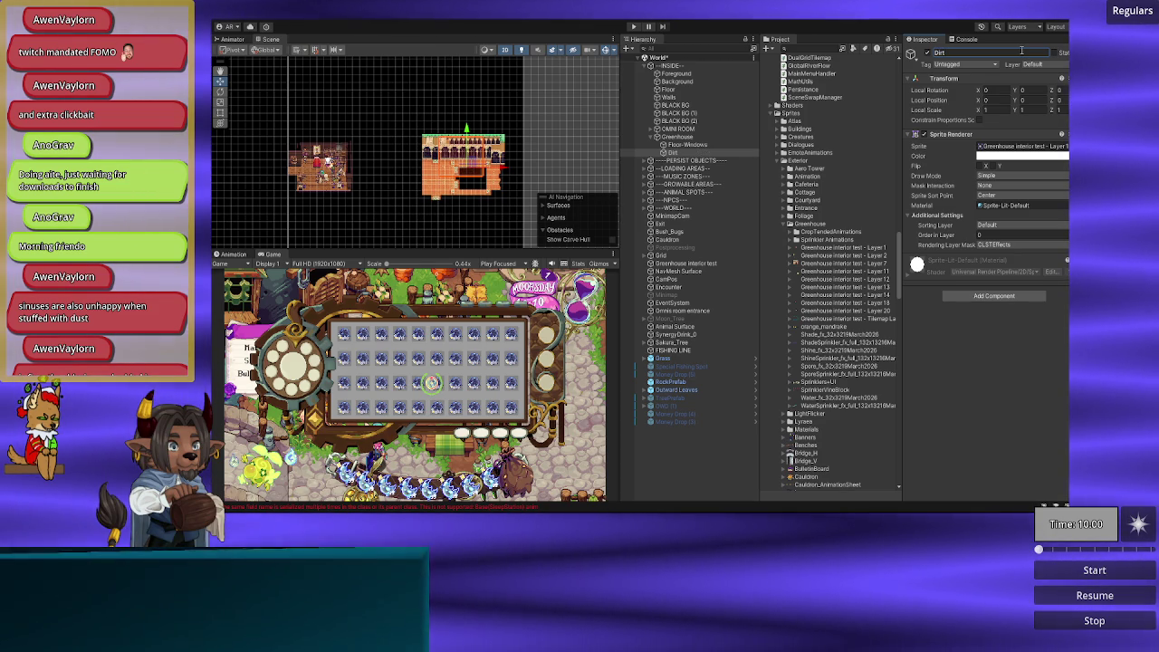
scroll(425, 185, "up", 2)
scroll(453, 207, "up", 3)
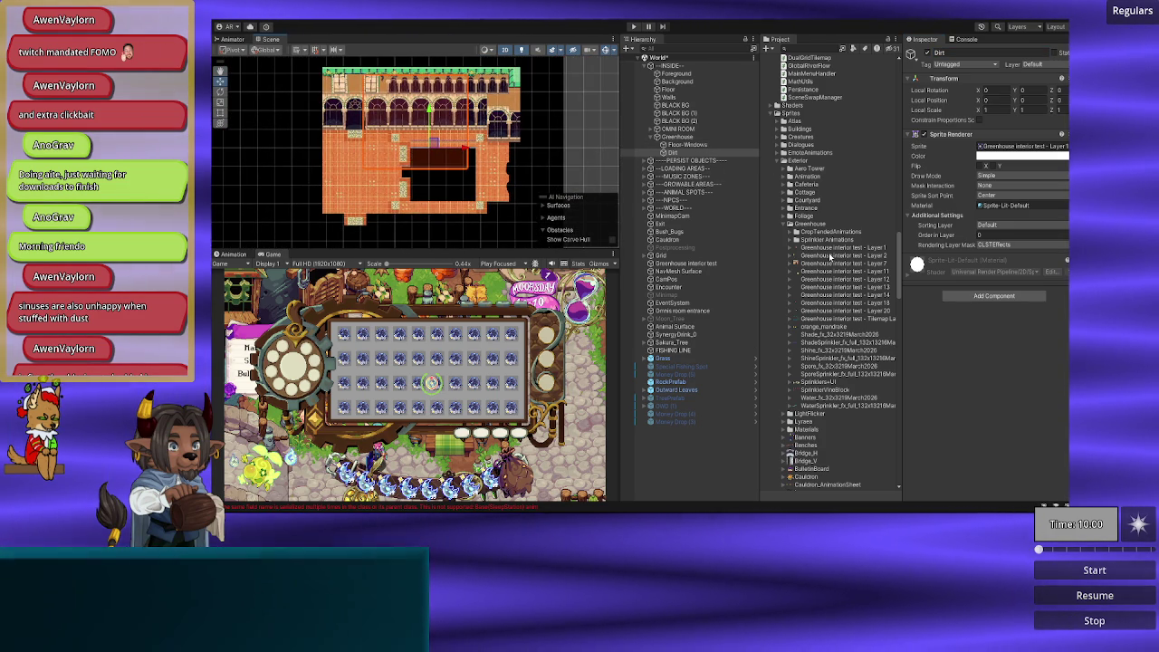
scroll(830, 256, "down", 2)
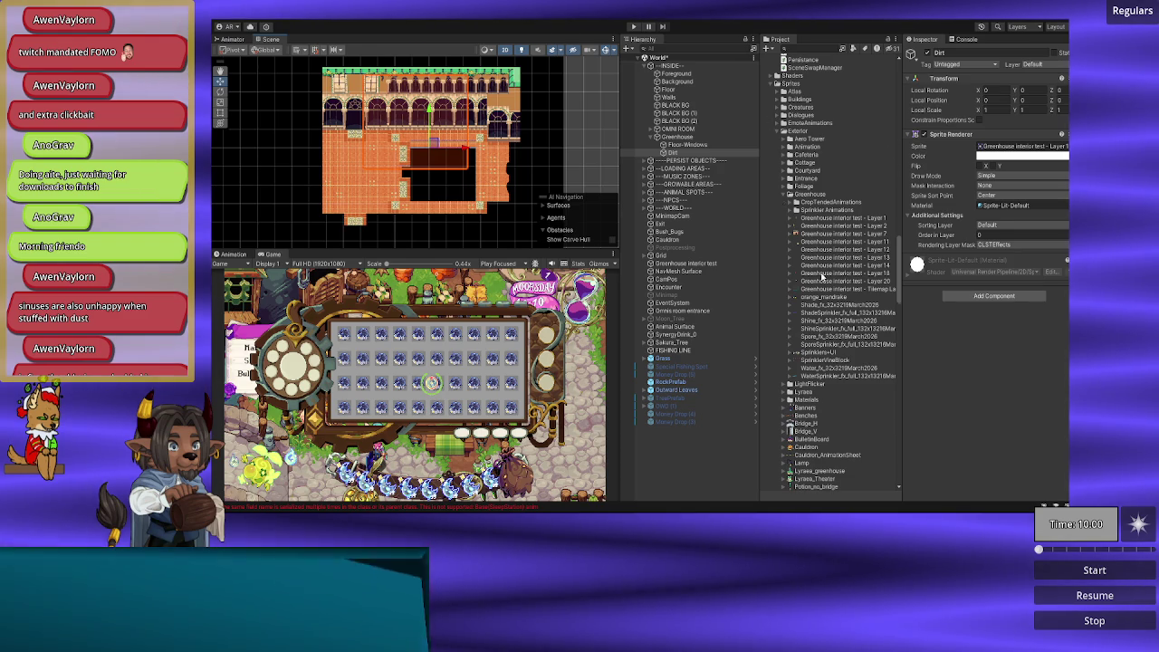
scroll(822, 274, "down", 10)
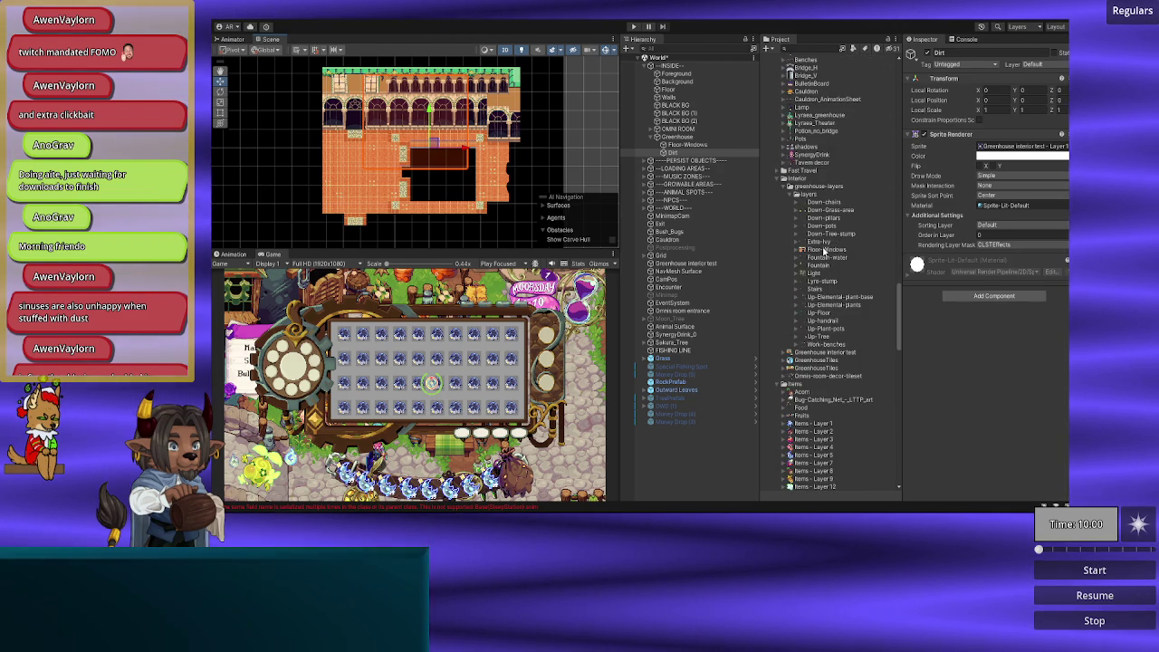
Step: Give Floor-Windows 64 pixels per unit, 4096 max size, Point filtering, no compression, and apply
left_click(824, 249)
left_click(1021, 116)
type("64")
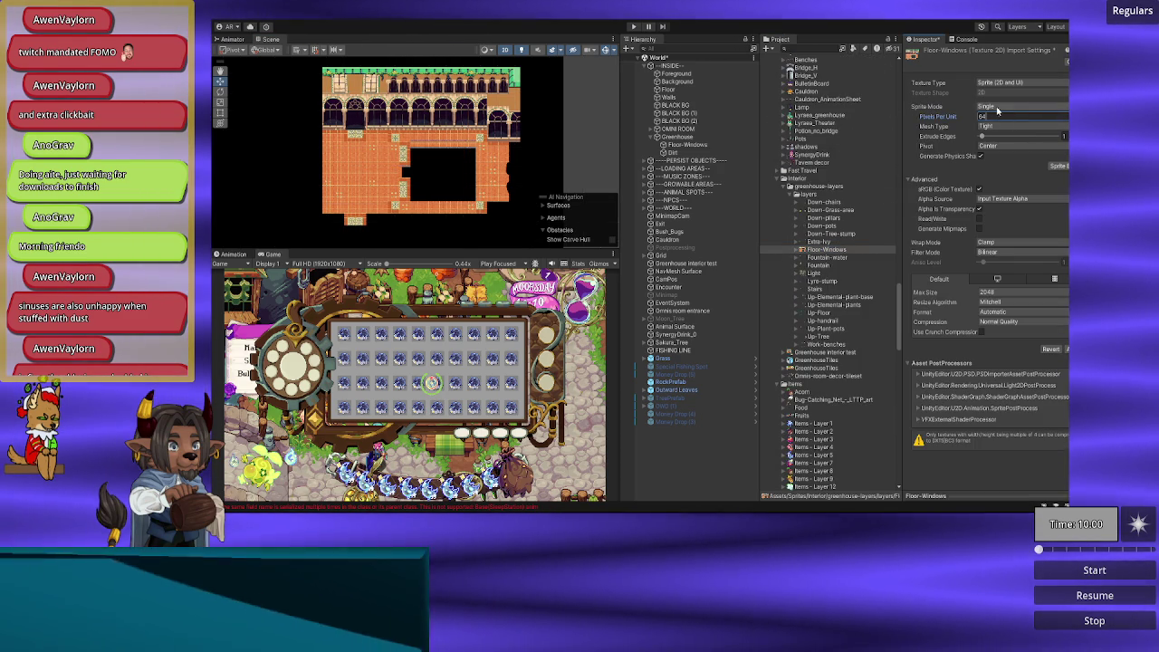
left_click(1000, 294)
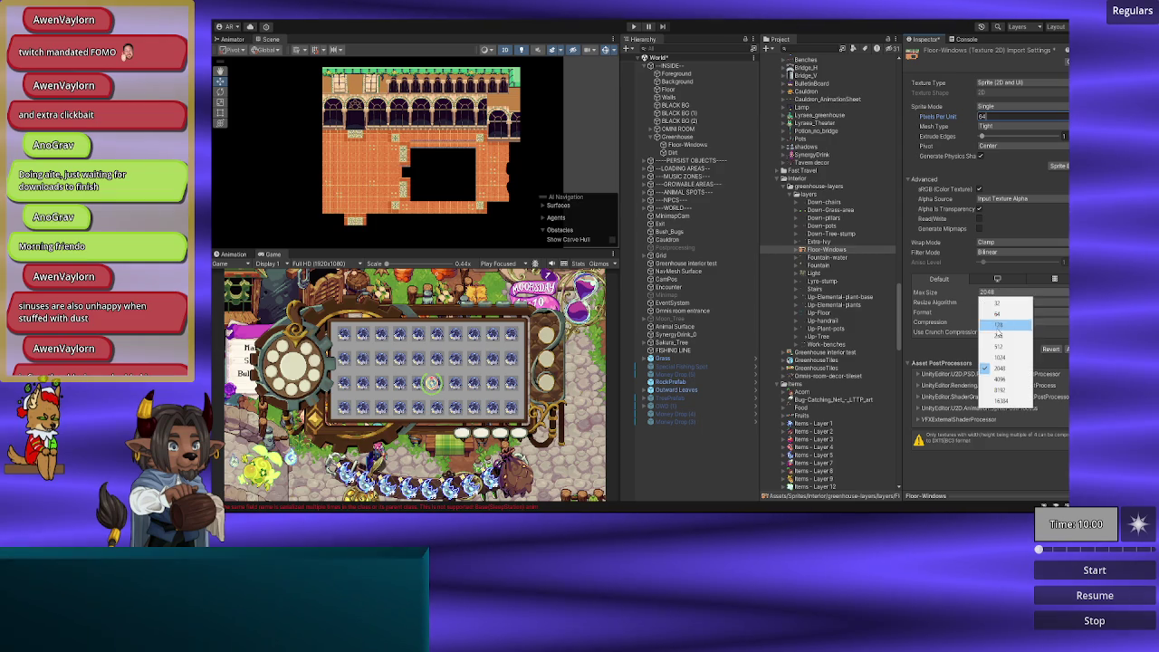
left_click(1001, 379)
left_click(1001, 252)
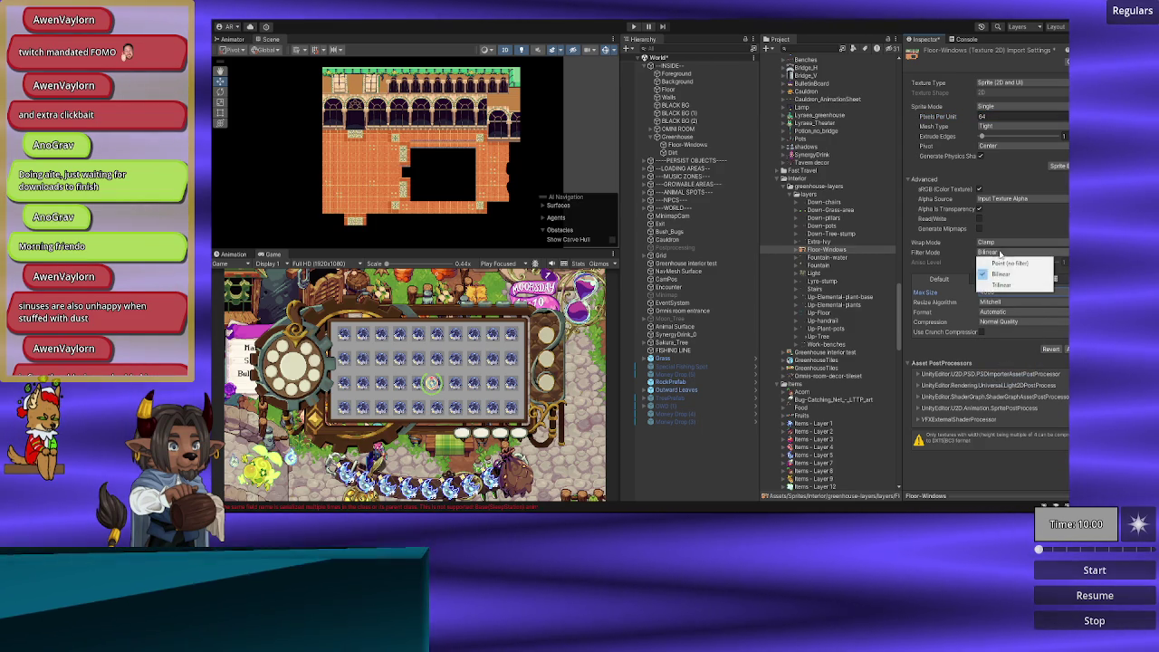
left_click(1007, 262)
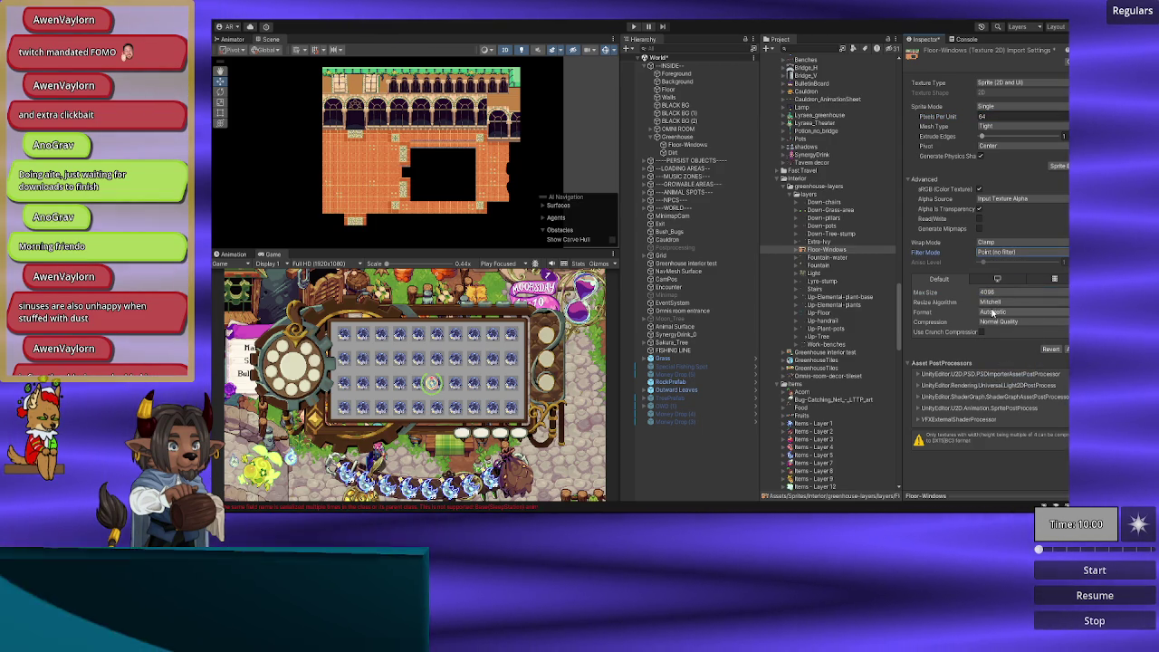
left_click(1001, 323)
left_click(1011, 333)
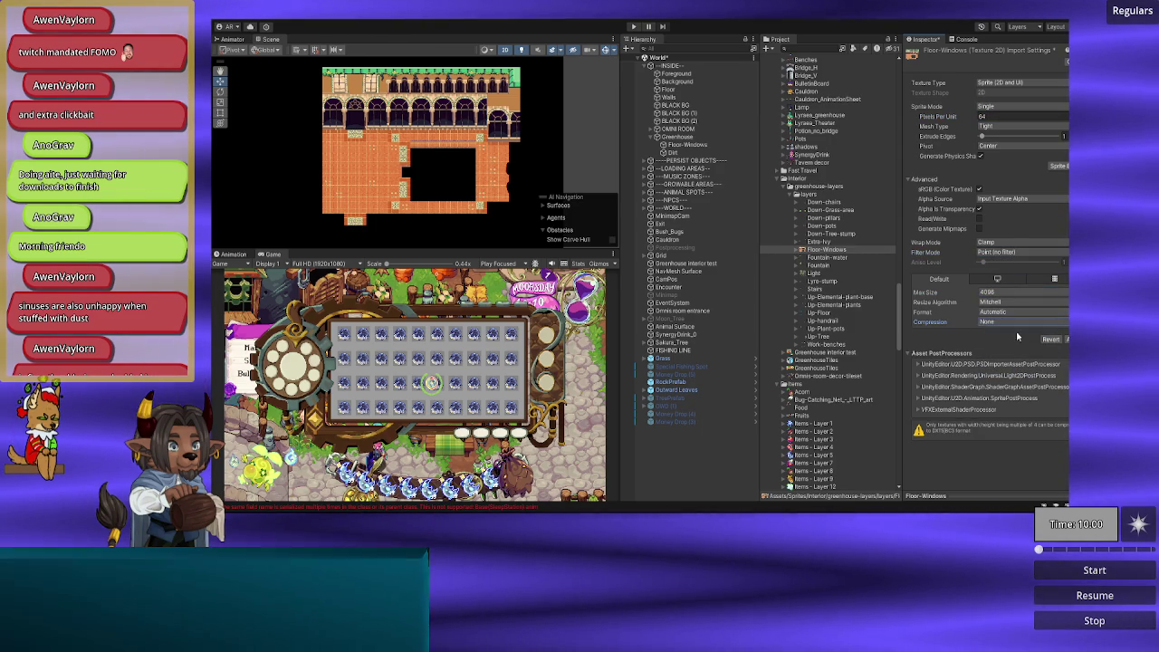
left_click(1066, 339)
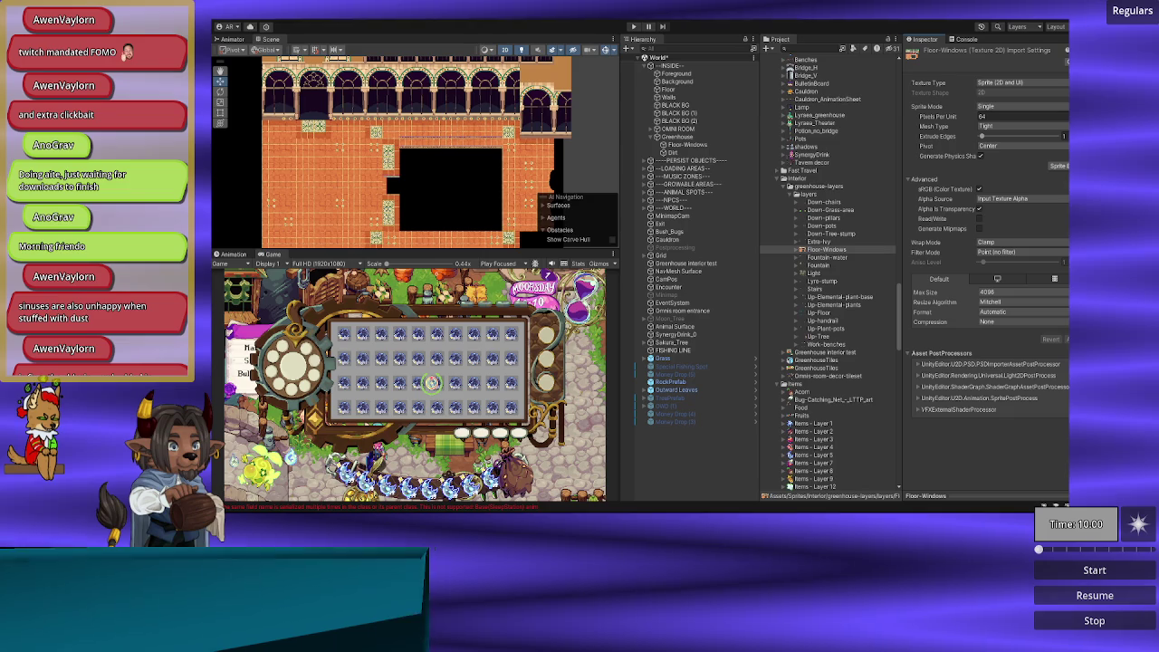
Step: Select the Dirt object in the Hierarchy
scroll(501, 186, "up", 5)
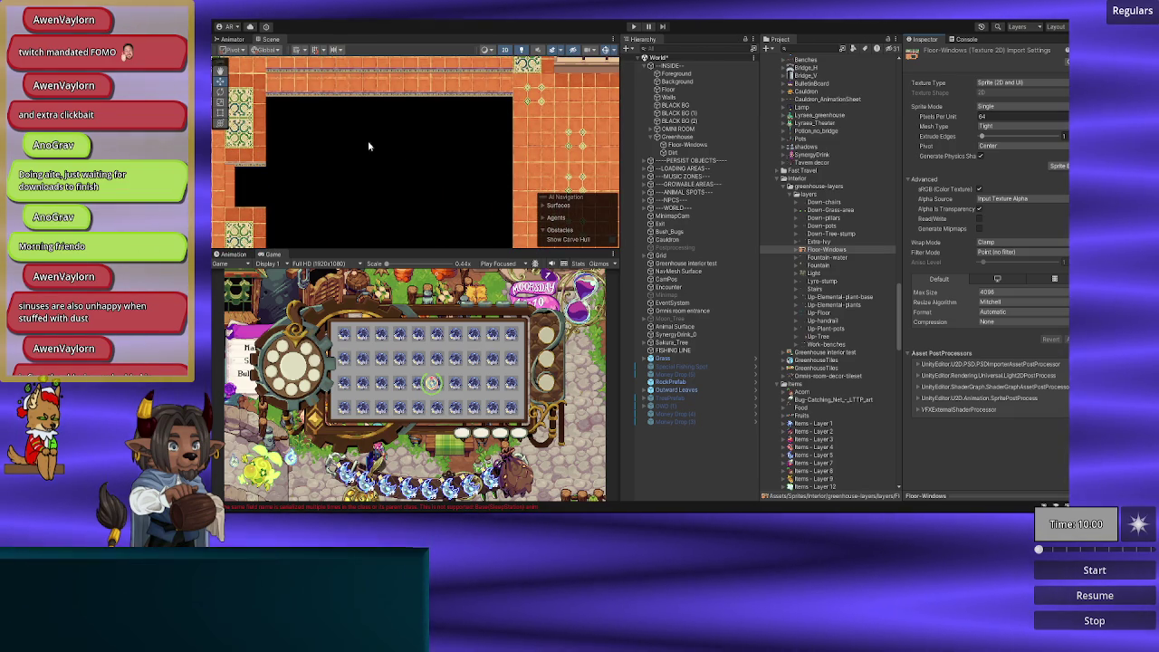
scroll(445, 172, "down", 3)
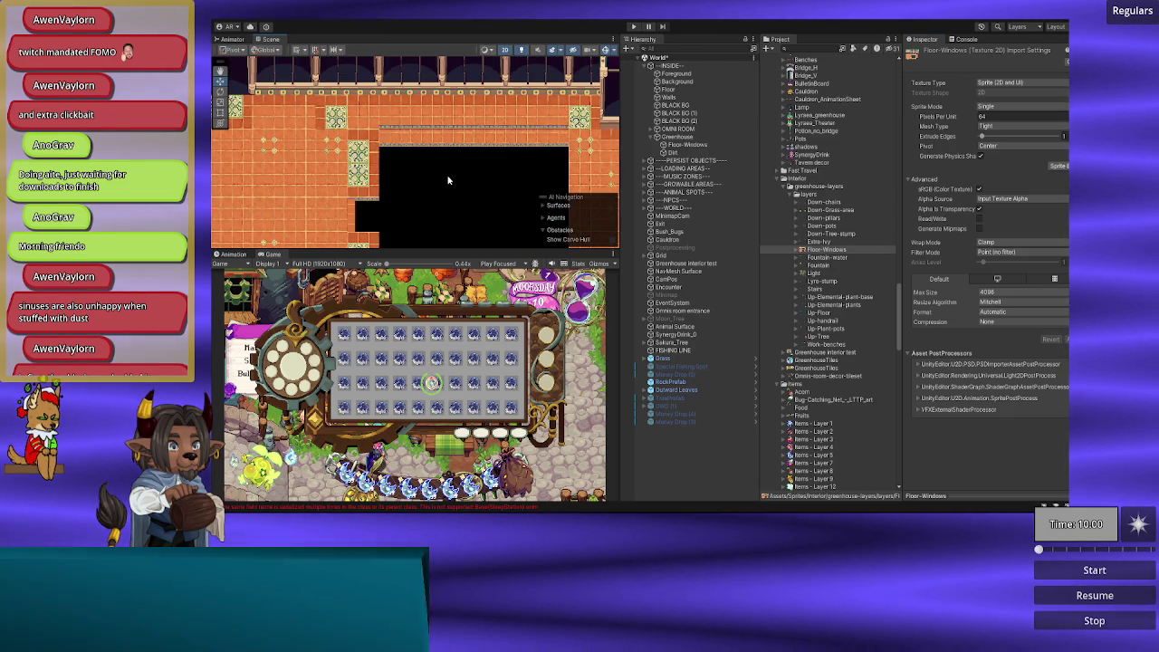
scroll(392, 121, "down", 4)
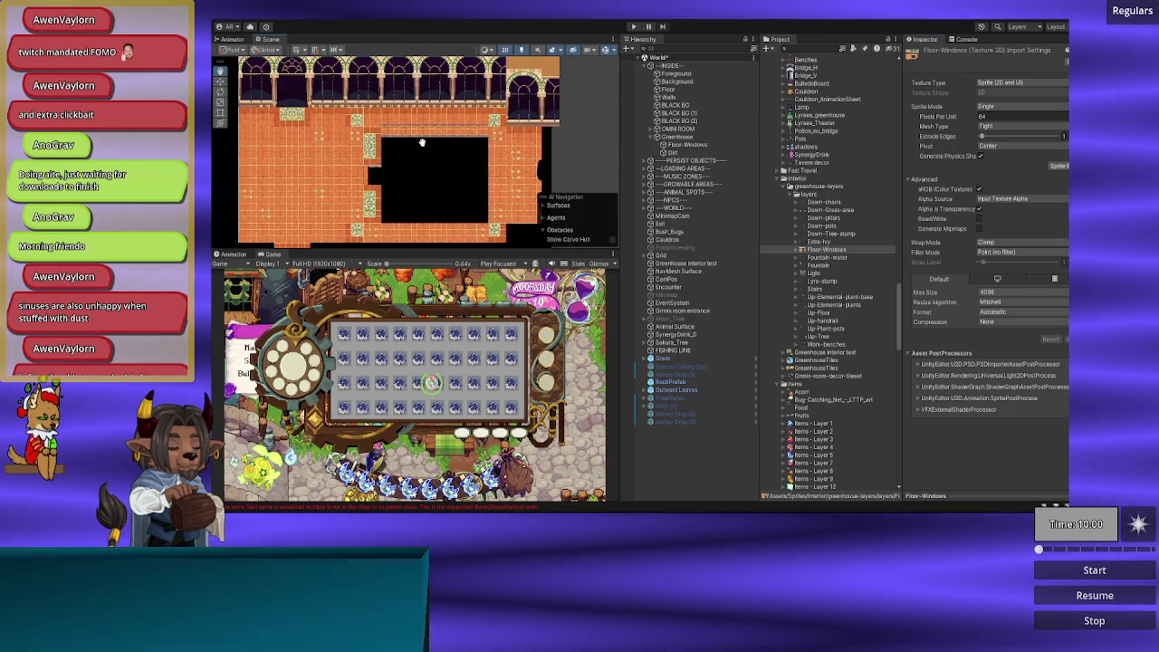
left_click(673, 152)
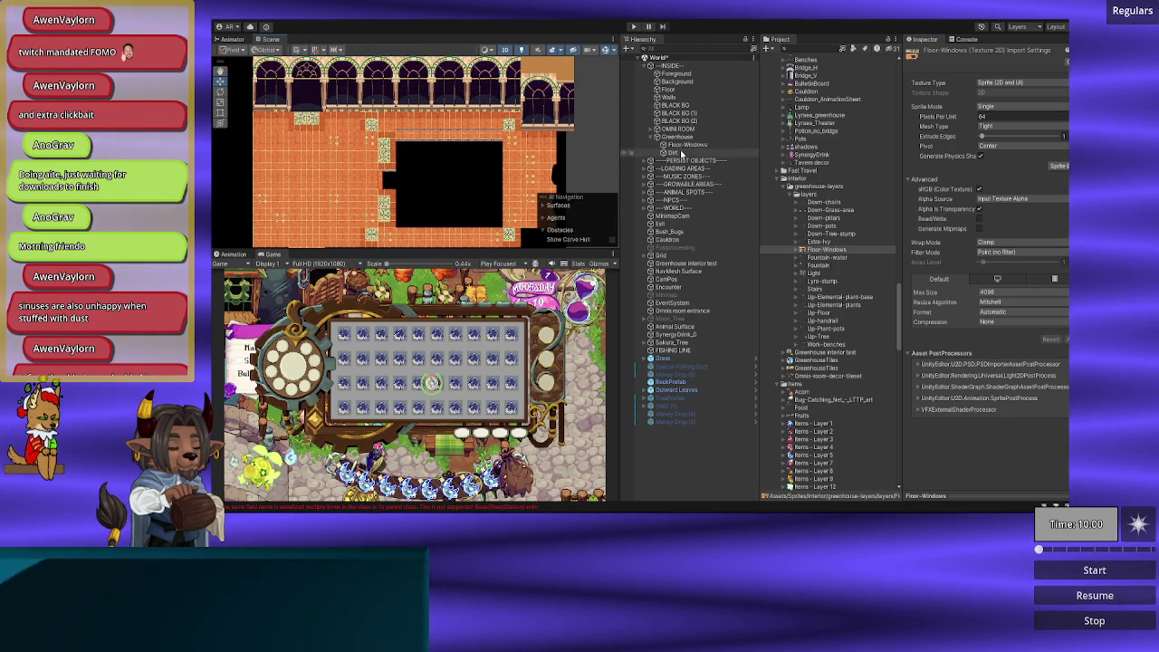
Step: Put Dirt on the Background sorting layer and move it onto the floor at X 2, Y -3.75
left_click(996, 225)
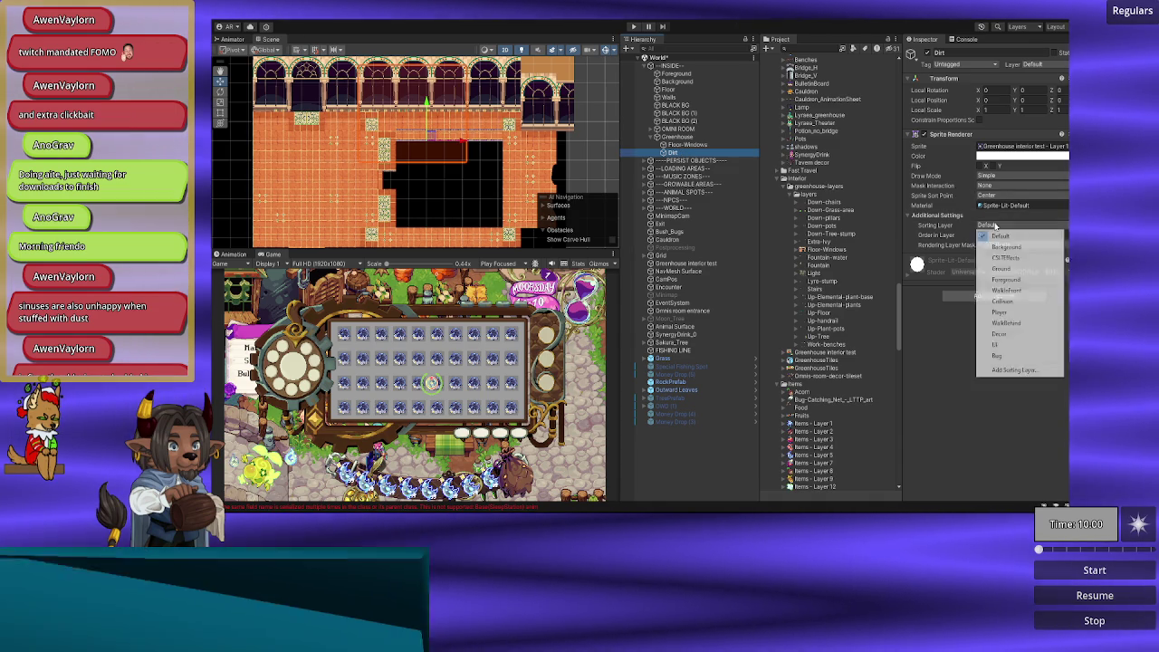
left_click(1002, 248)
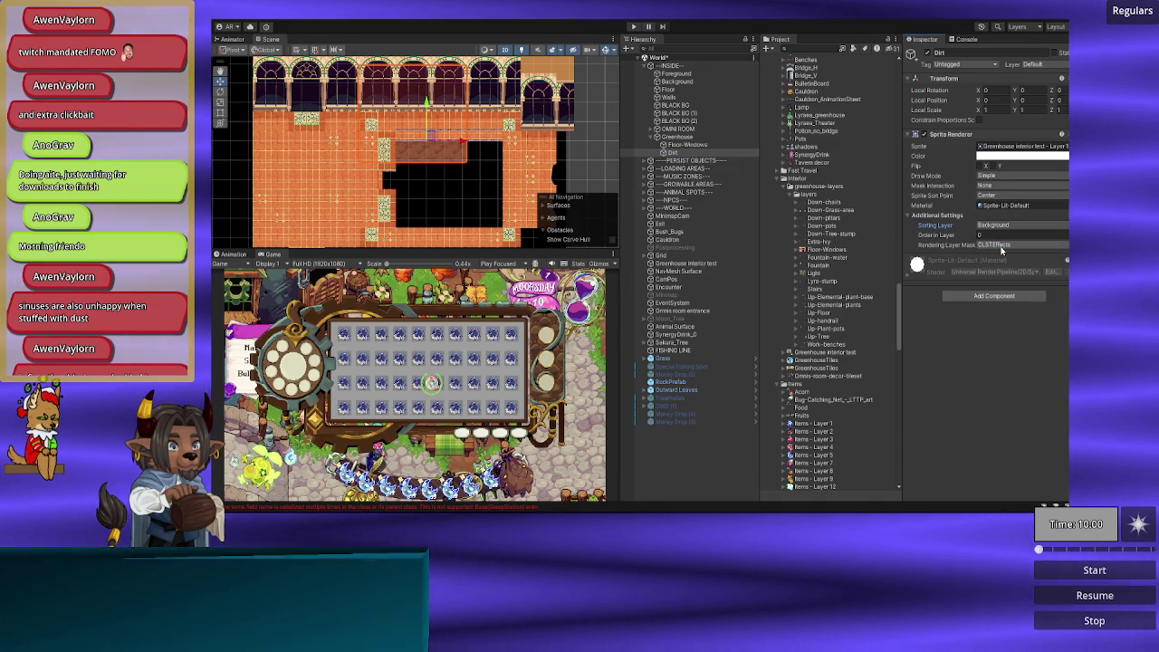
mouse_move(426, 114)
left_mouse_down()
mouse_move(426, 189)
mouse_move(497, 215)
left_mouse_up()
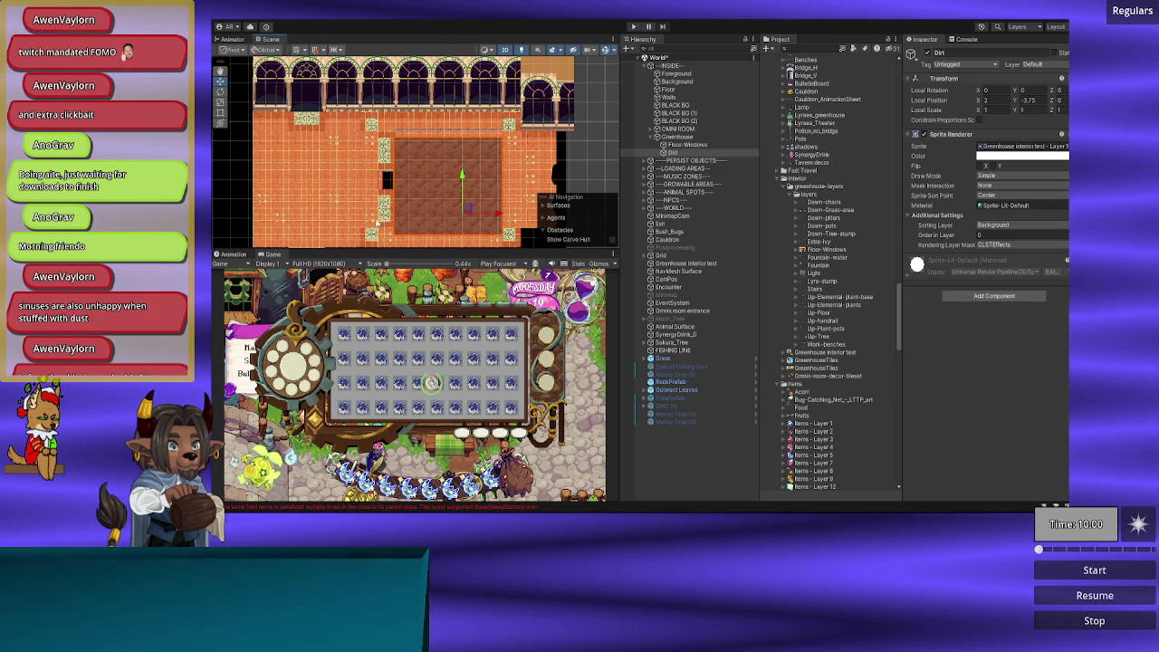
left_click_drag(461, 169, 438, 150)
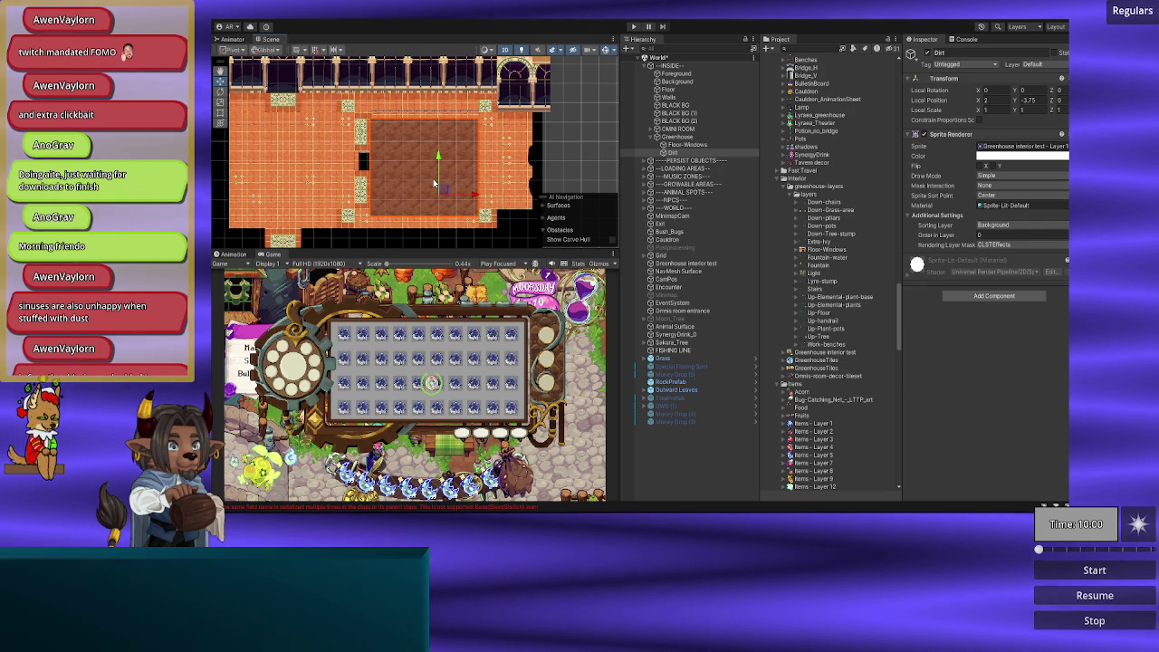
Step: Try -1 as Dirt's Order in Layer, revert it to 0, and select BLACK BG
scroll(434, 184, "up", 3)
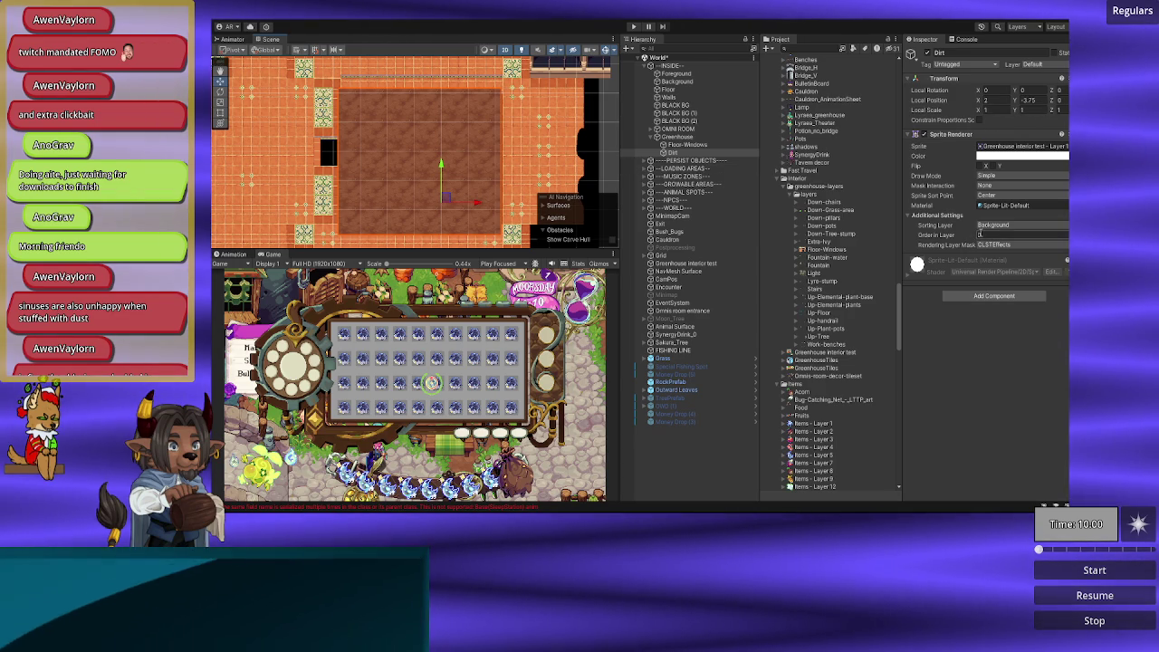
type("-1")
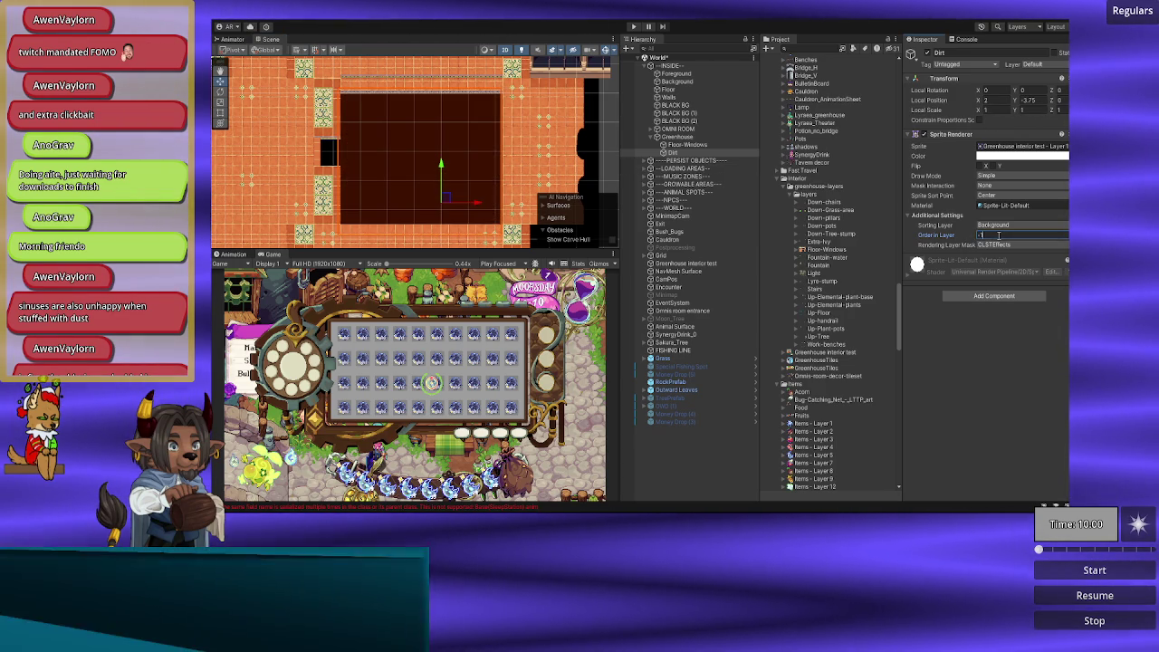
key("BackSpace")
key("BackSpace")
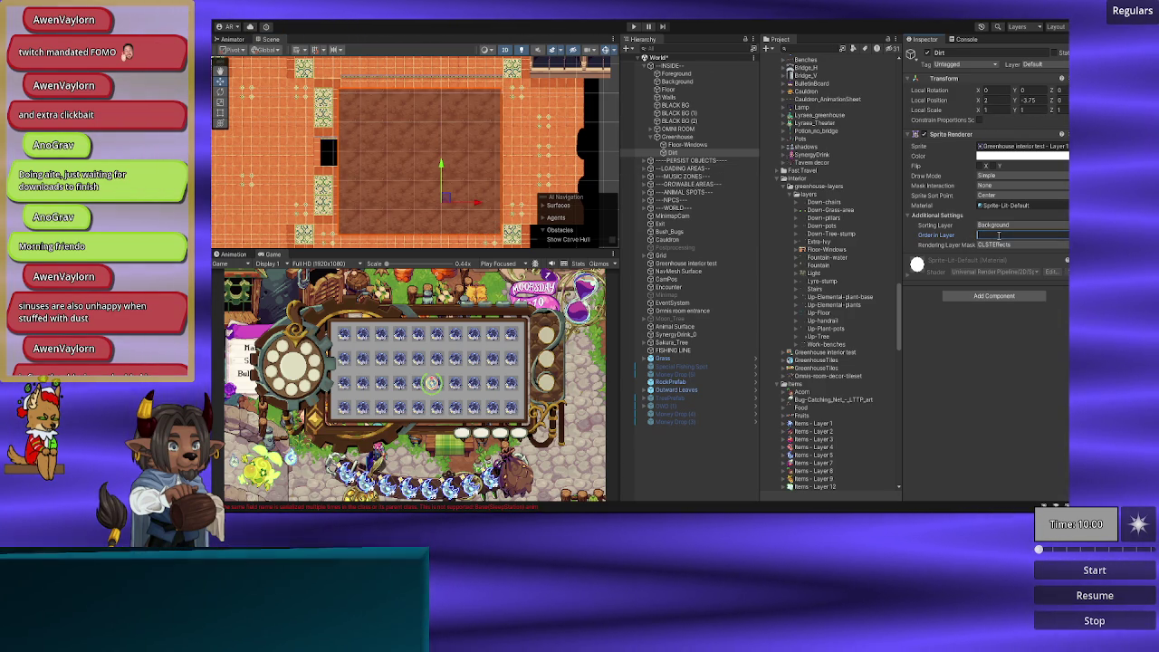
left_click(597, 144)
left_click(597, 145)
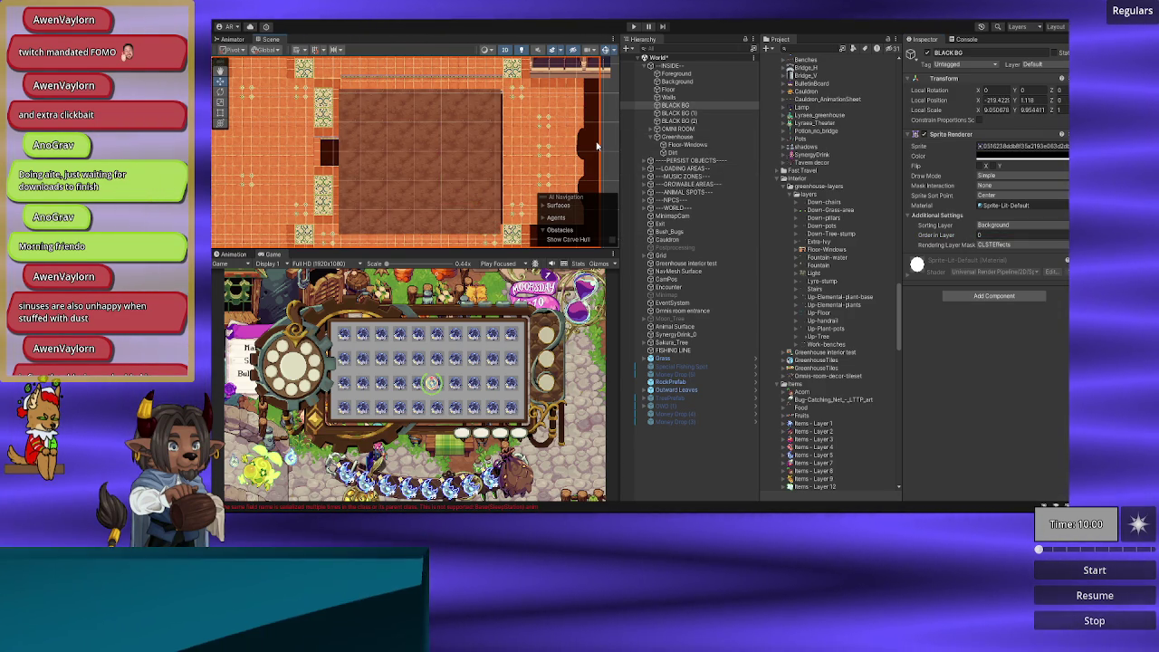
Step: Move Floor-Windows to the Ground sorting layer
left_click(429, 163)
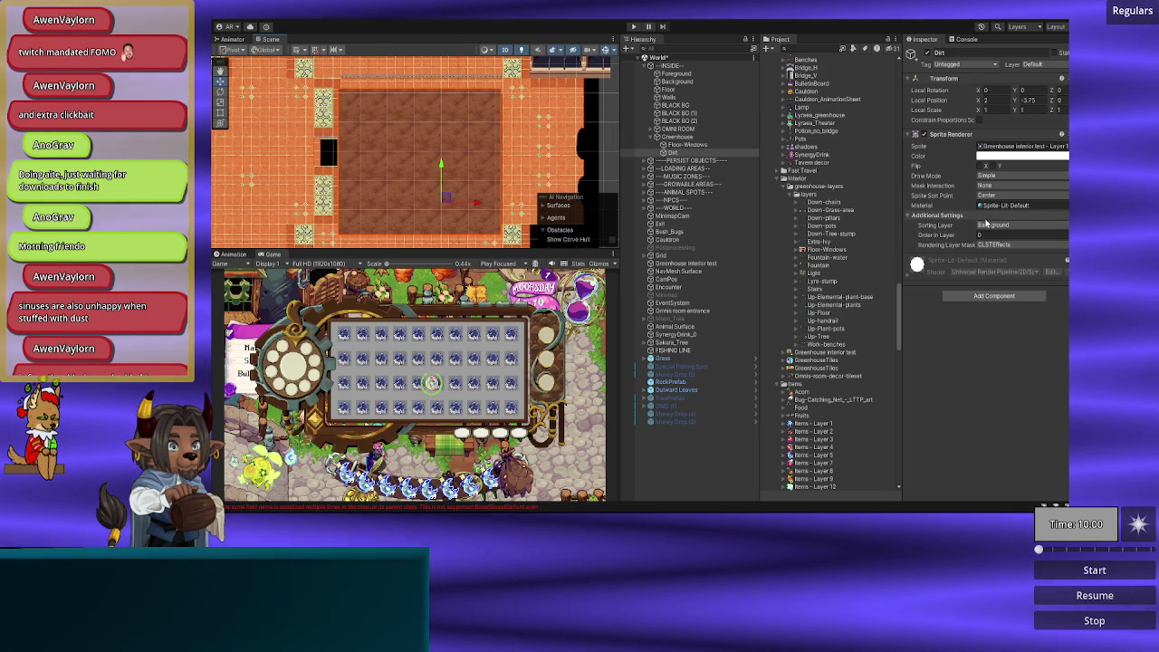
left_click(575, 148)
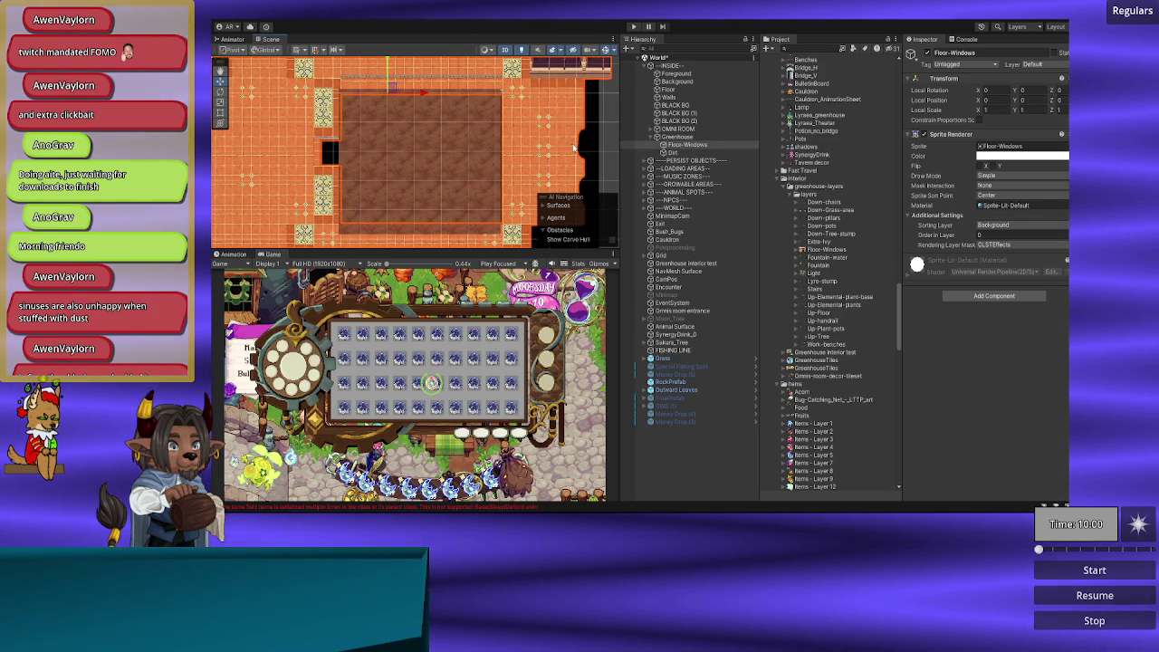
left_click(998, 226)
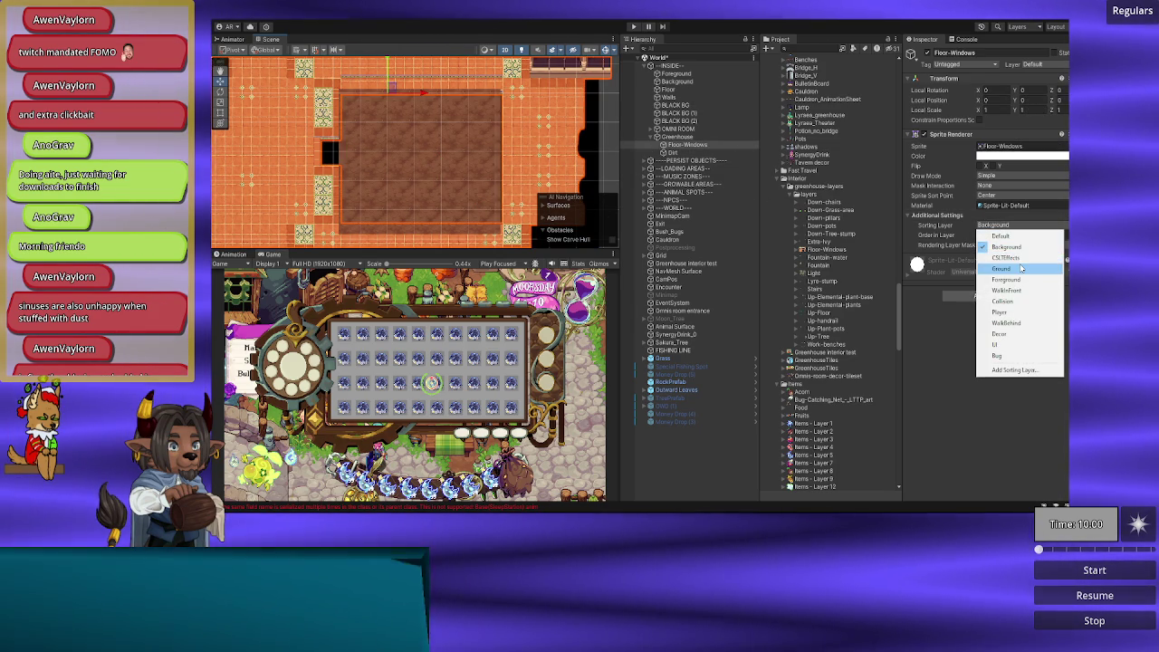
left_click(1002, 268)
Step: Reselect Dirt and switch to the Move tool
left_click(415, 167)
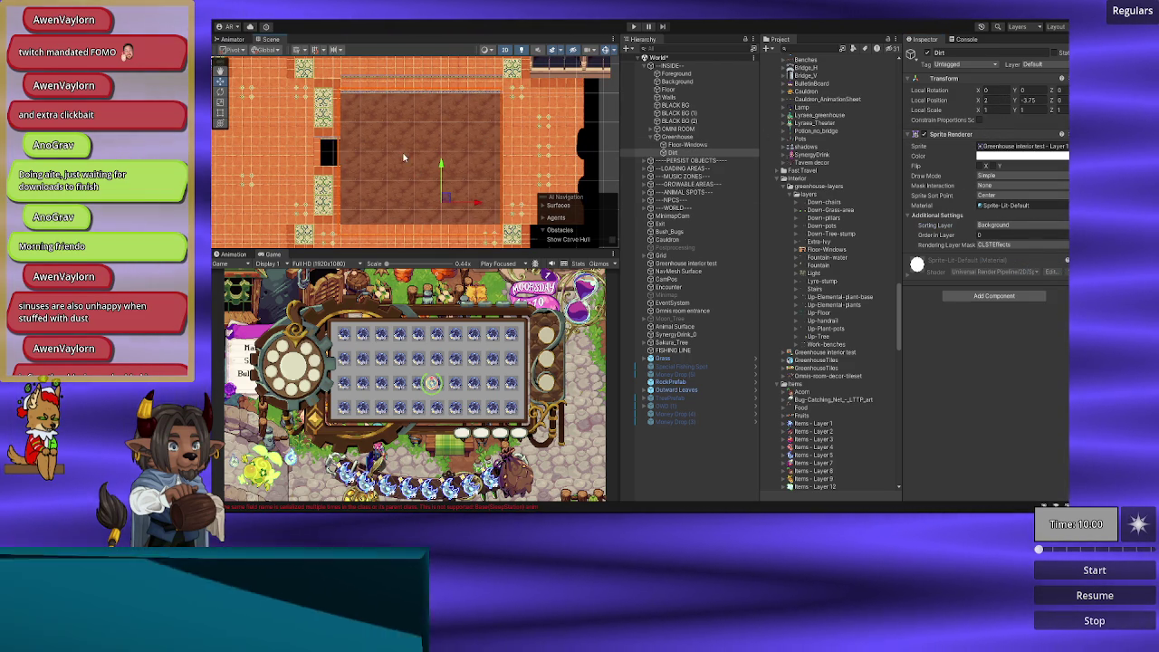
scroll(406, 158, "up", 5)
mouse_move(436, 163)
left_mouse_down()
mouse_move(521, 174)
mouse_move(396, 111)
mouse_move(420, 134)
mouse_move(372, 155)
left_mouse_up()
scroll(521, 174, "up", 2)
scroll(521, 174, "down", 3)
key("w")
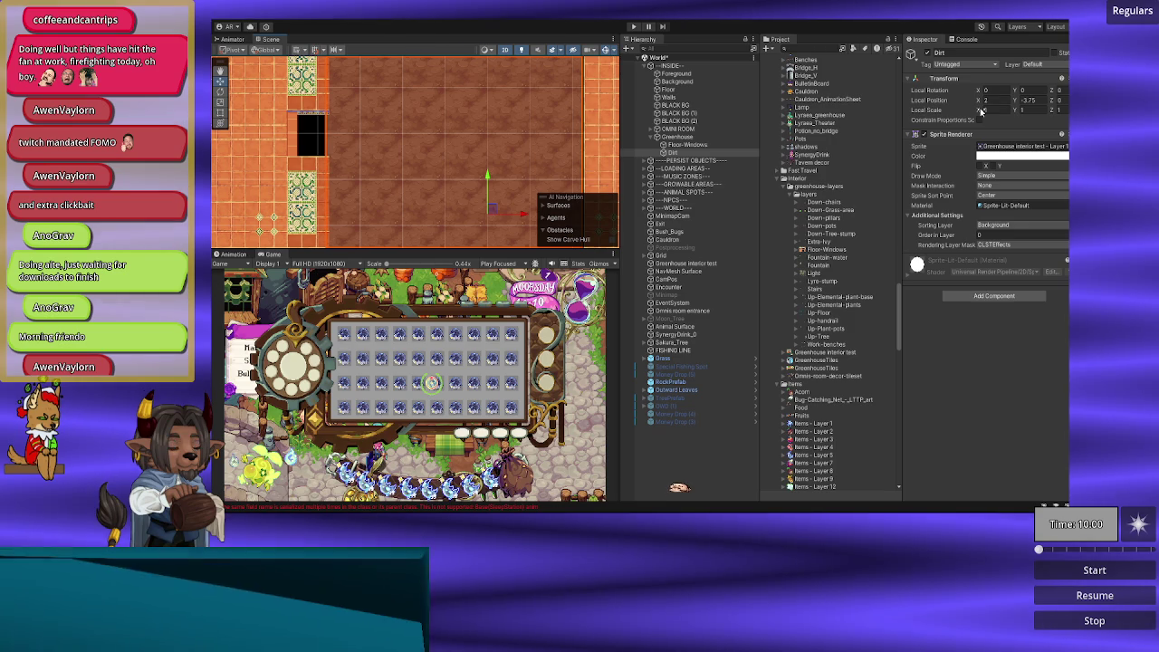
left_click(981, 111)
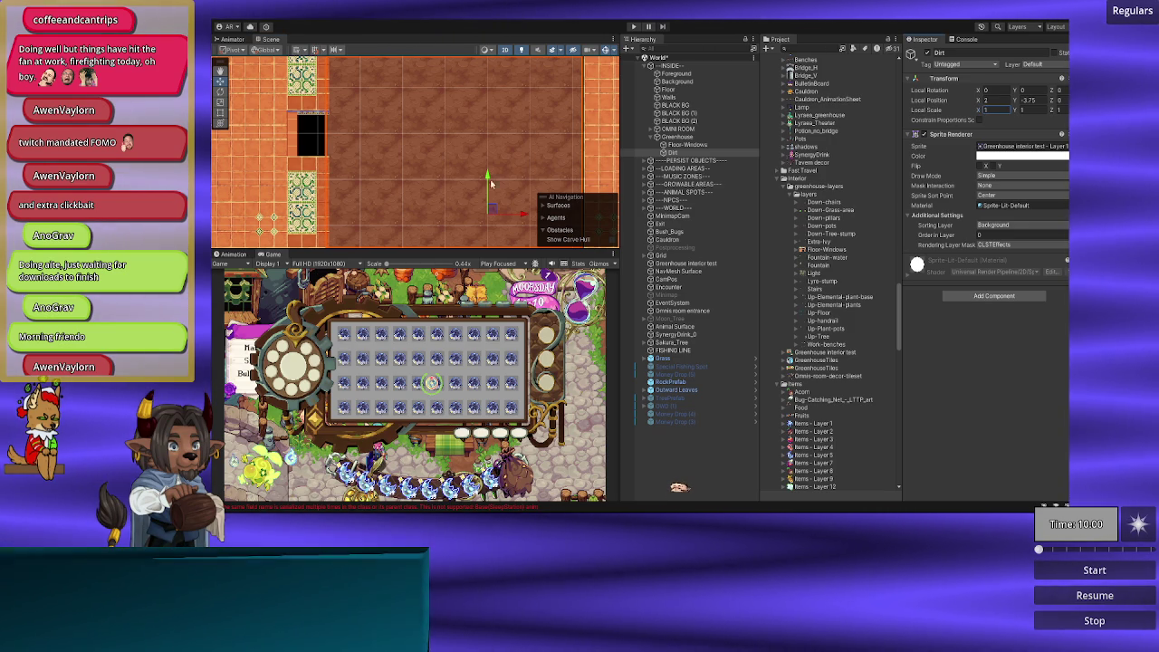
Step: Scale Dirt to 1.2 on X and Y, then nudge it along the X axis
scroll(471, 181, "down", 3)
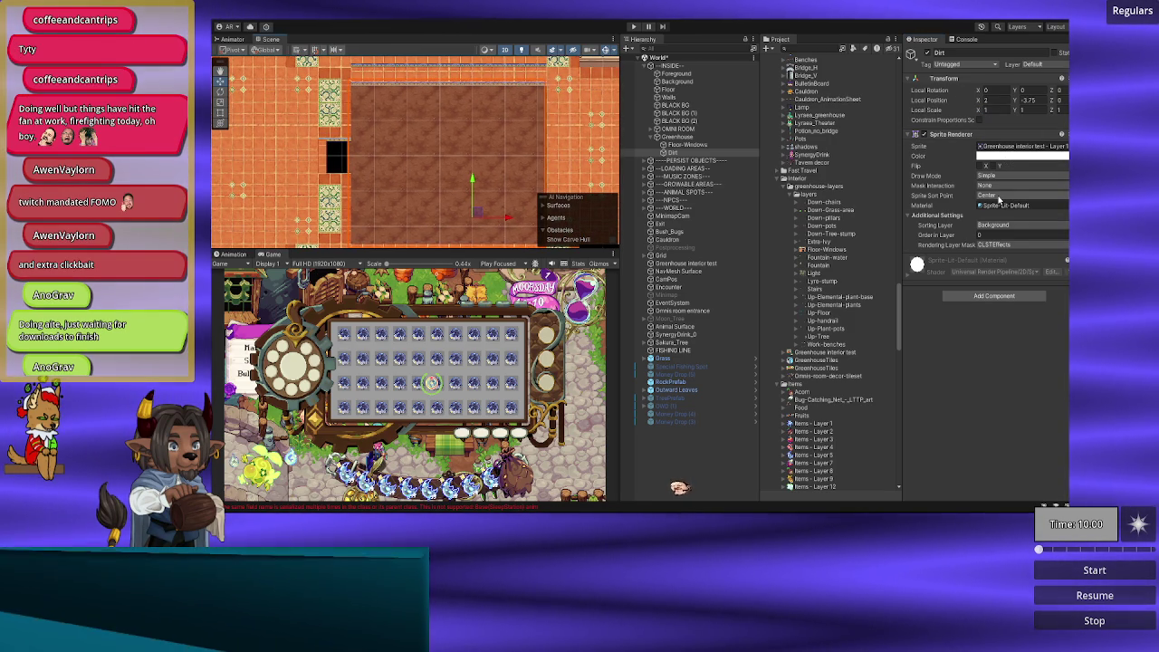
left_click(995, 111)
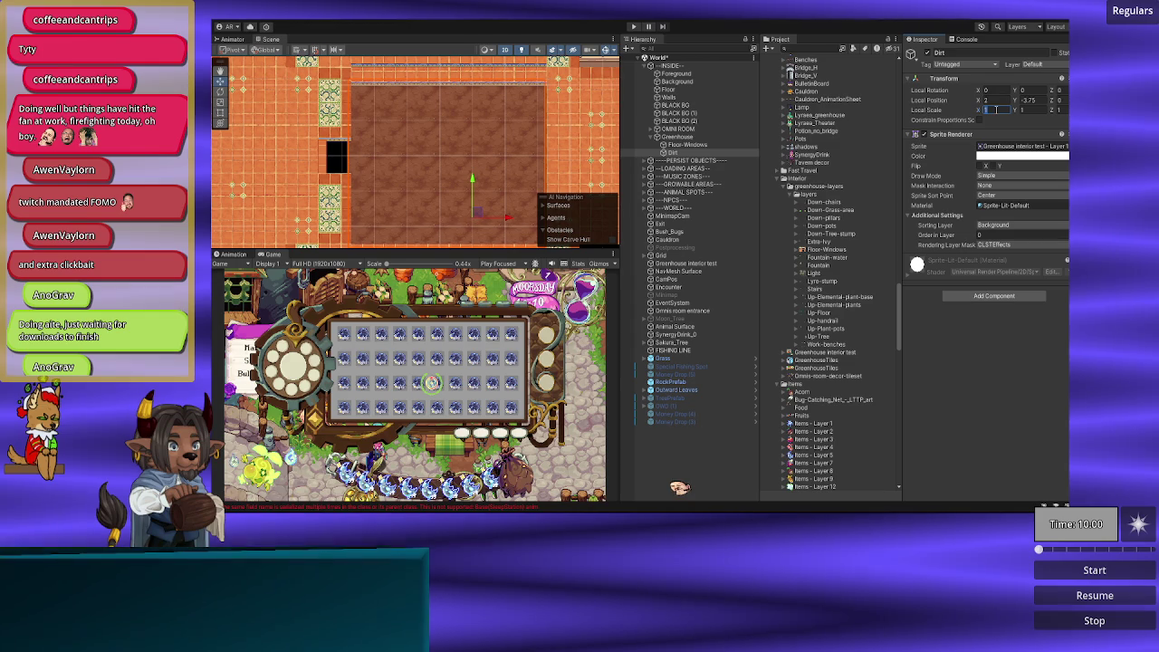
type("1.2")
key("Tab")
type("1.2")
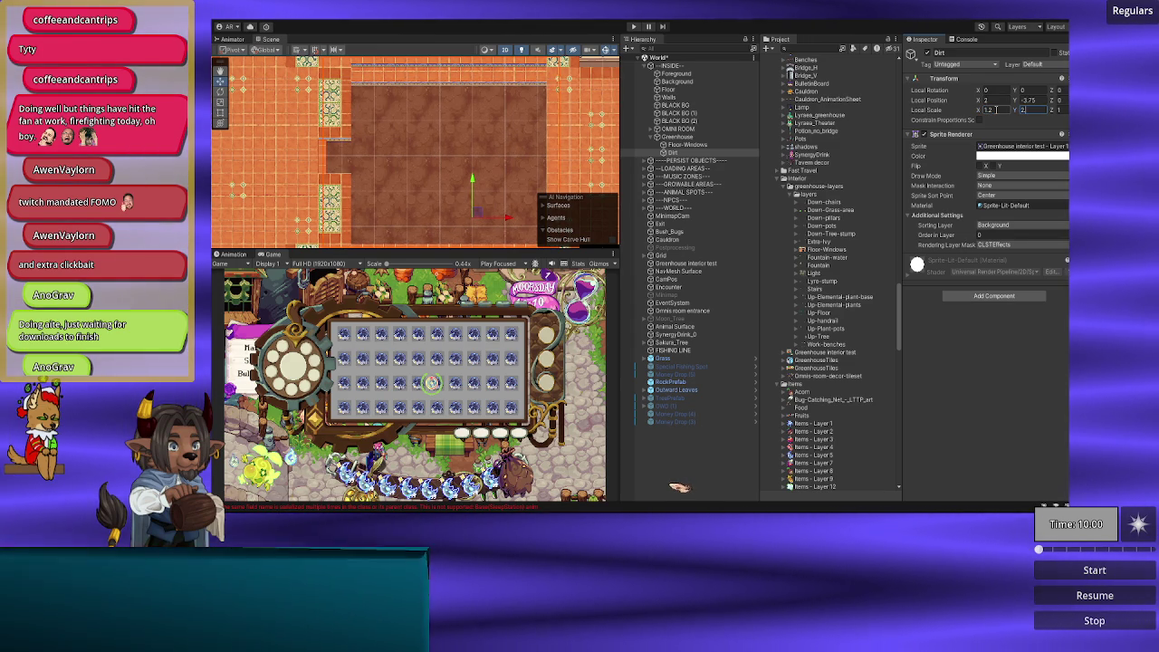
type("1.2")
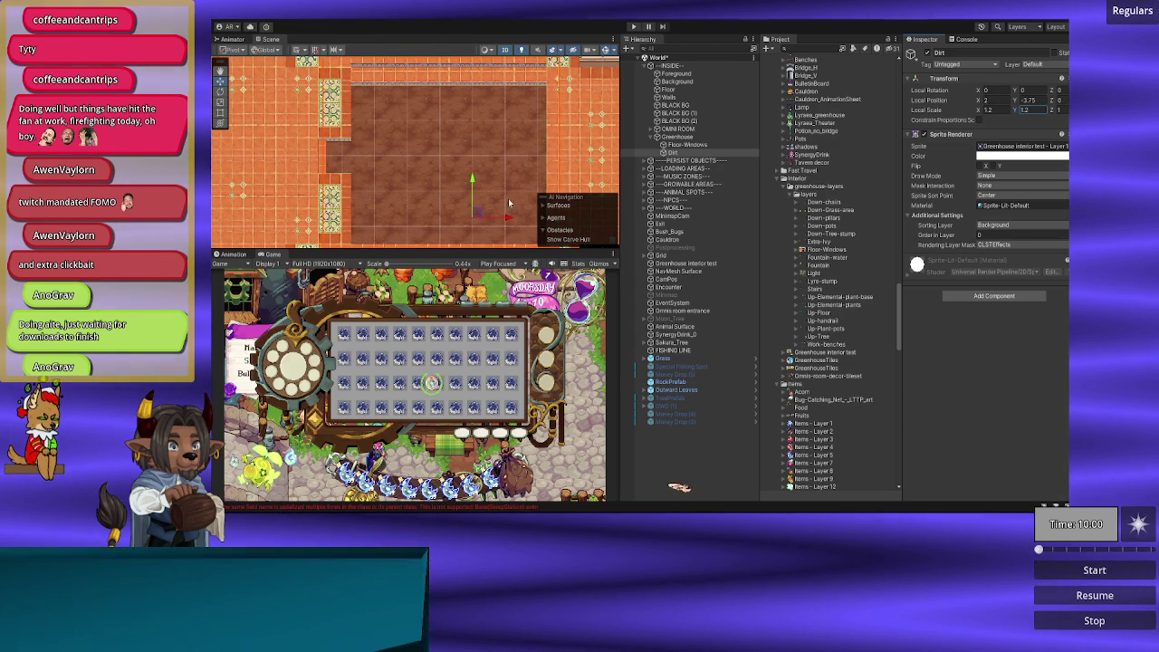
left_click(505, 218)
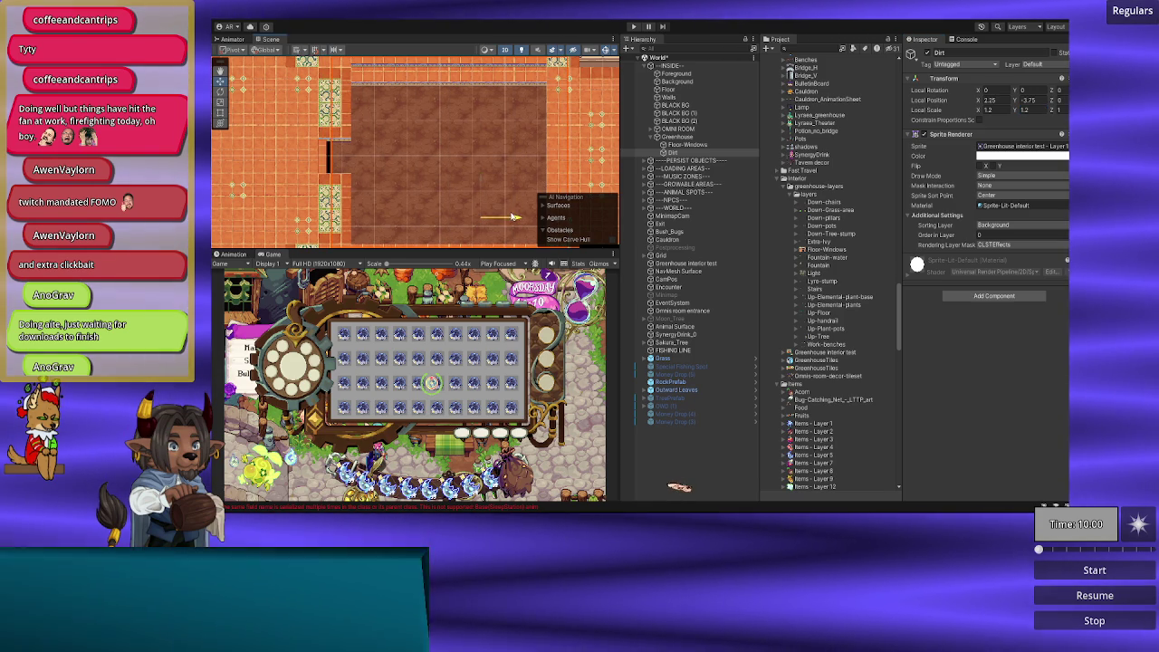
left_click_drag(506, 217, 504, 218)
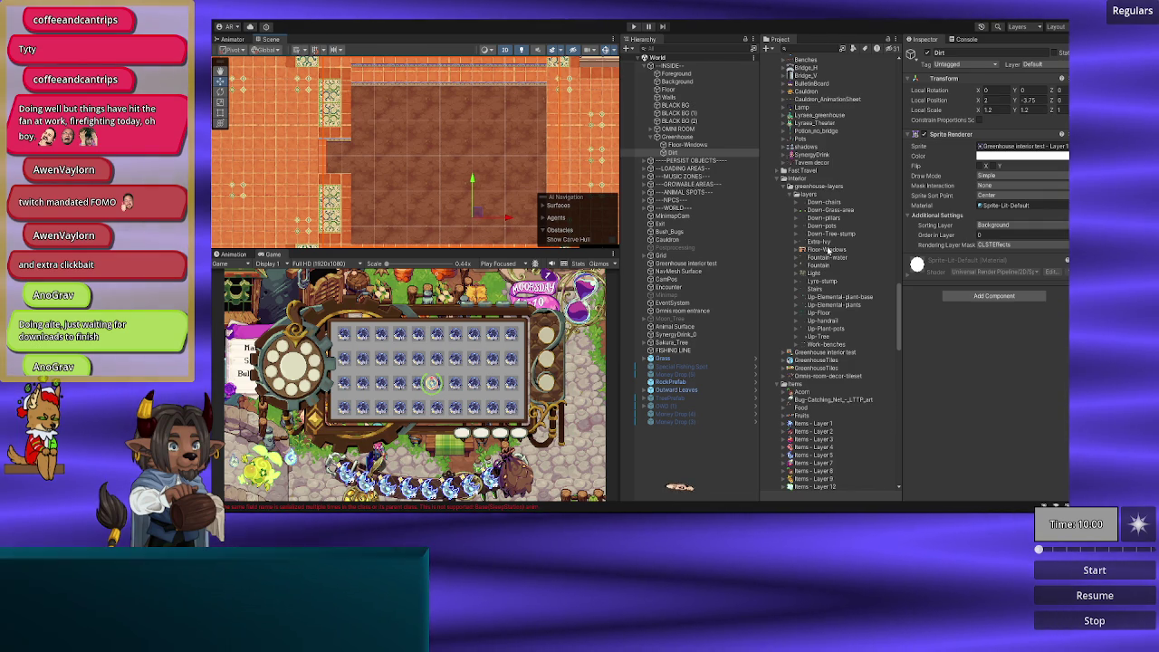
Step: Check Extra-Ivy, then view Floor-Windows' import settings: 64 pixels per unit, Point filtering
left_click(826, 243)
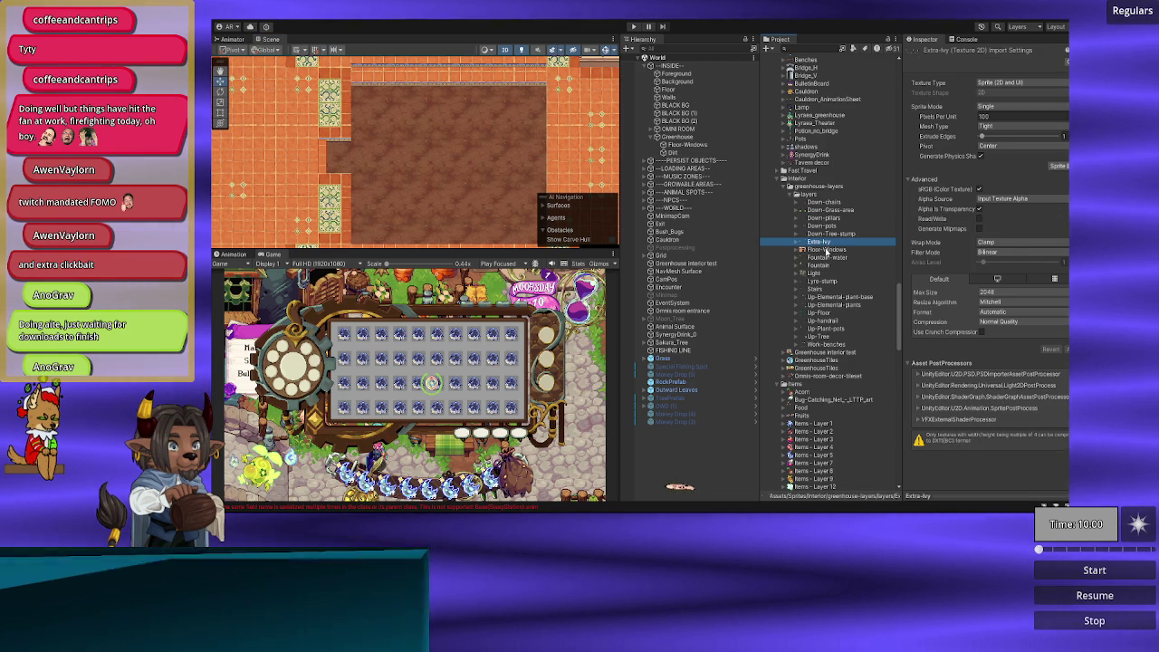
left_click(826, 250)
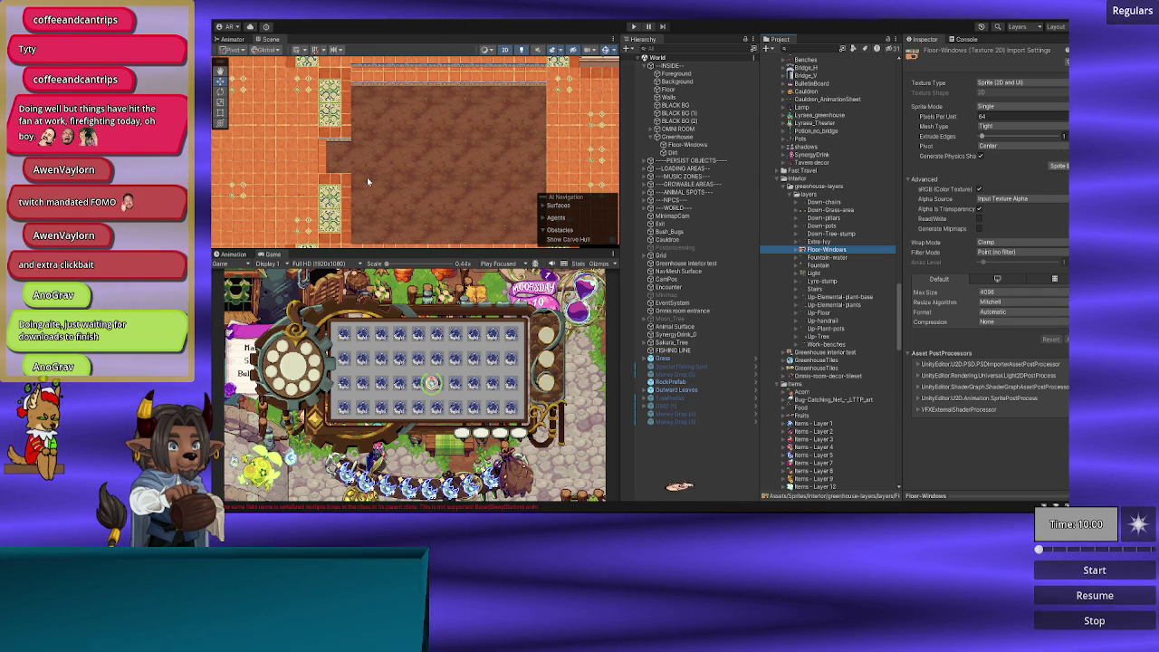
scroll(368, 176, "down", 2)
left_click_drag(368, 176, 381, 157)
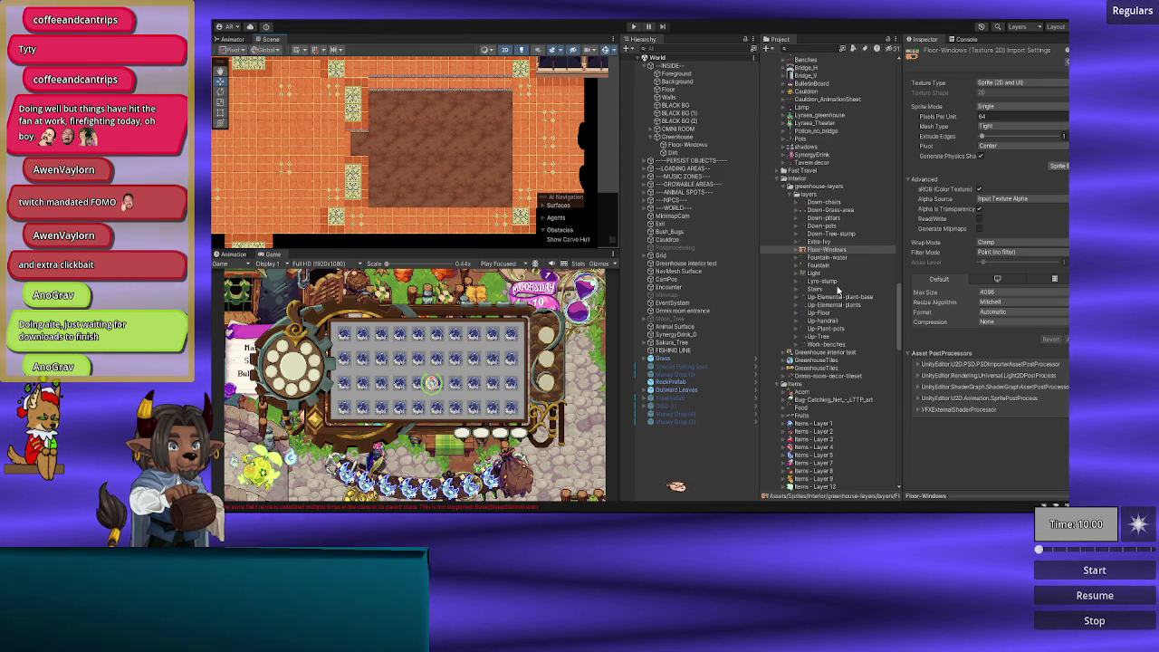
Step: Expand PERSIST OBJECTS and GAME SYSTEMS and select Game Manager to view its components
scroll(838, 290, "up", 10)
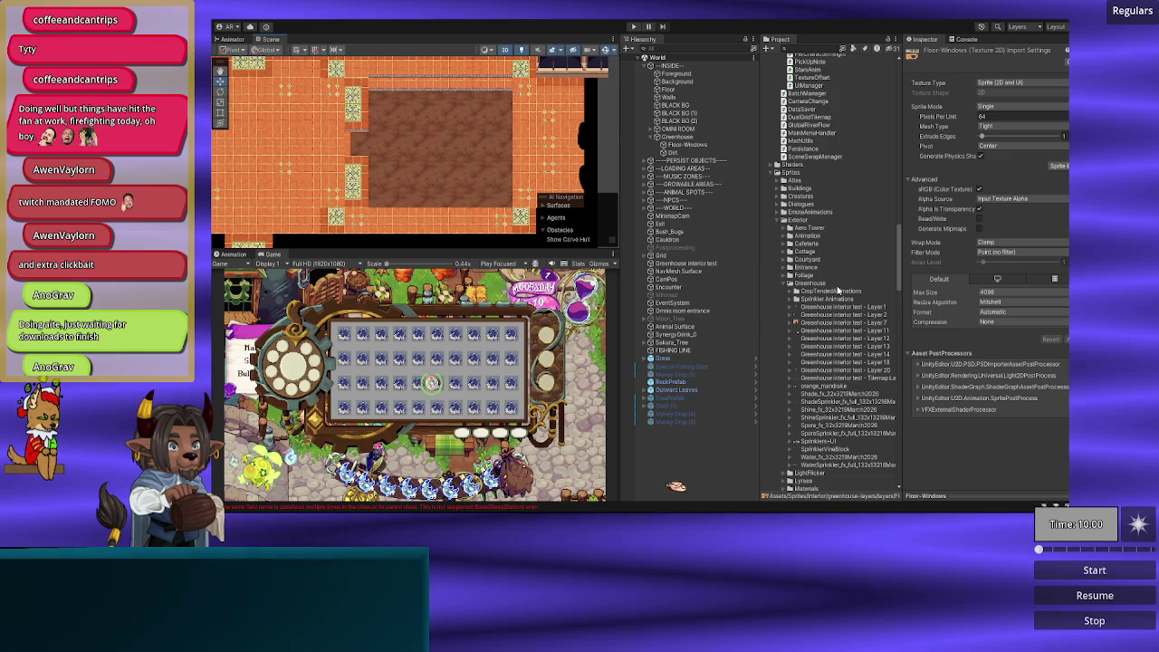
scroll(838, 289, "up", 10)
scroll(838, 290, "down", 10)
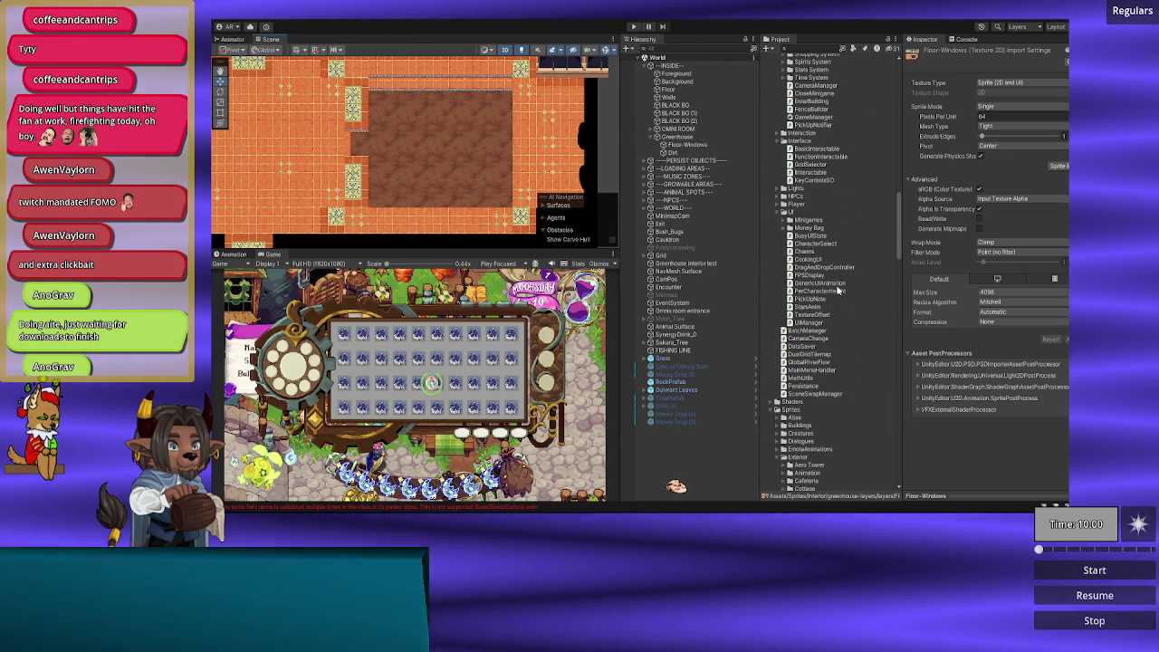
left_click(650, 160)
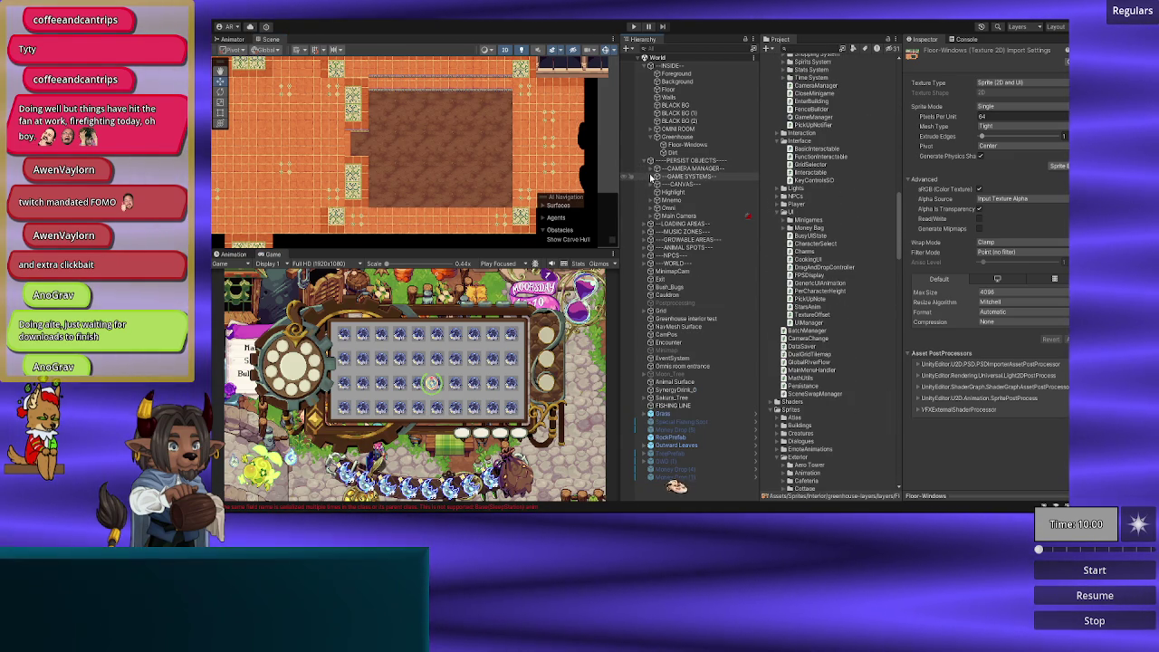
left_click(651, 176)
left_click(660, 184)
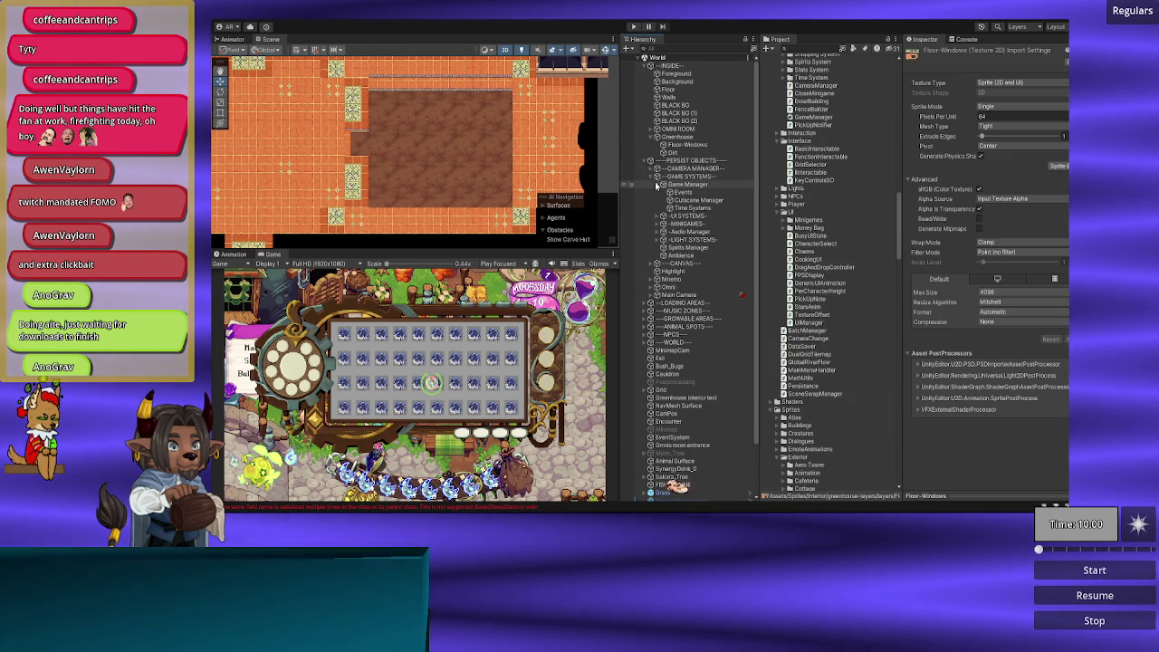
left_click(662, 184)
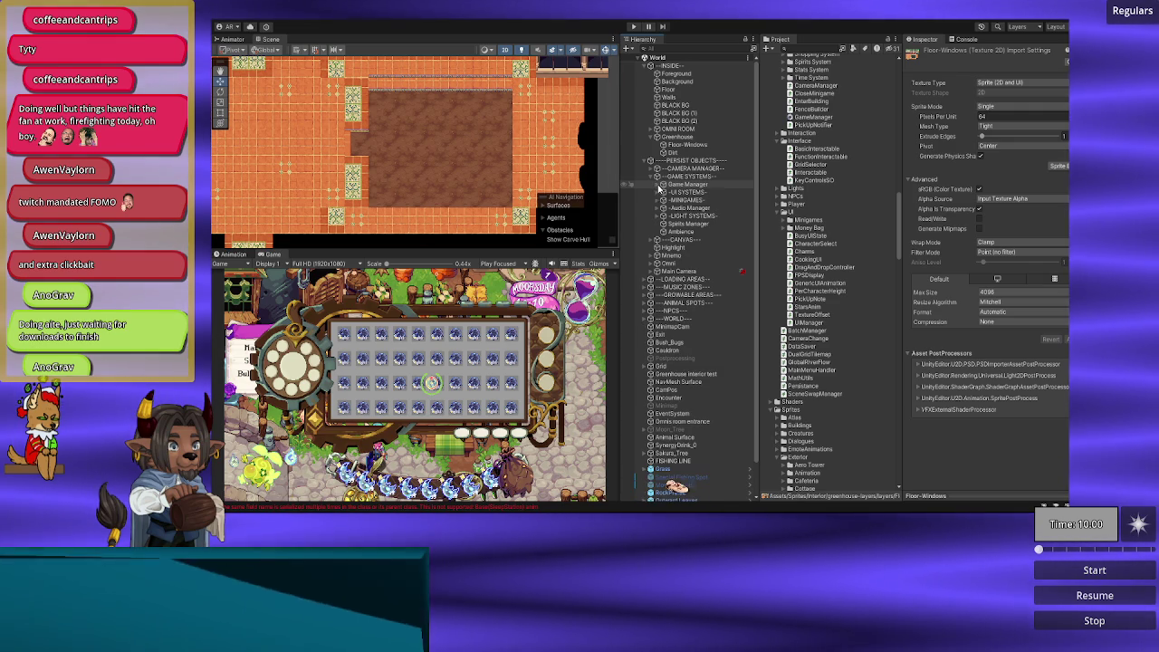
left_click(674, 184)
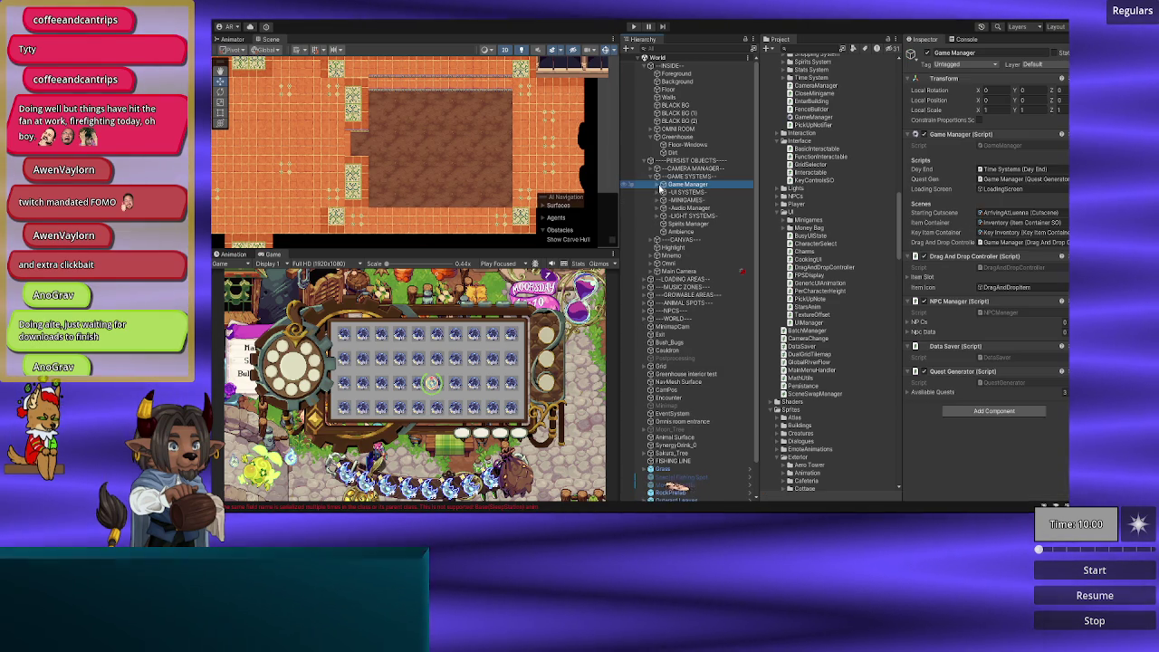
Step: Add the Greenhouse Controller component to the Time Systems object
left_click(660, 184)
left_click(690, 207)
scroll(987, 355, "down", 10)
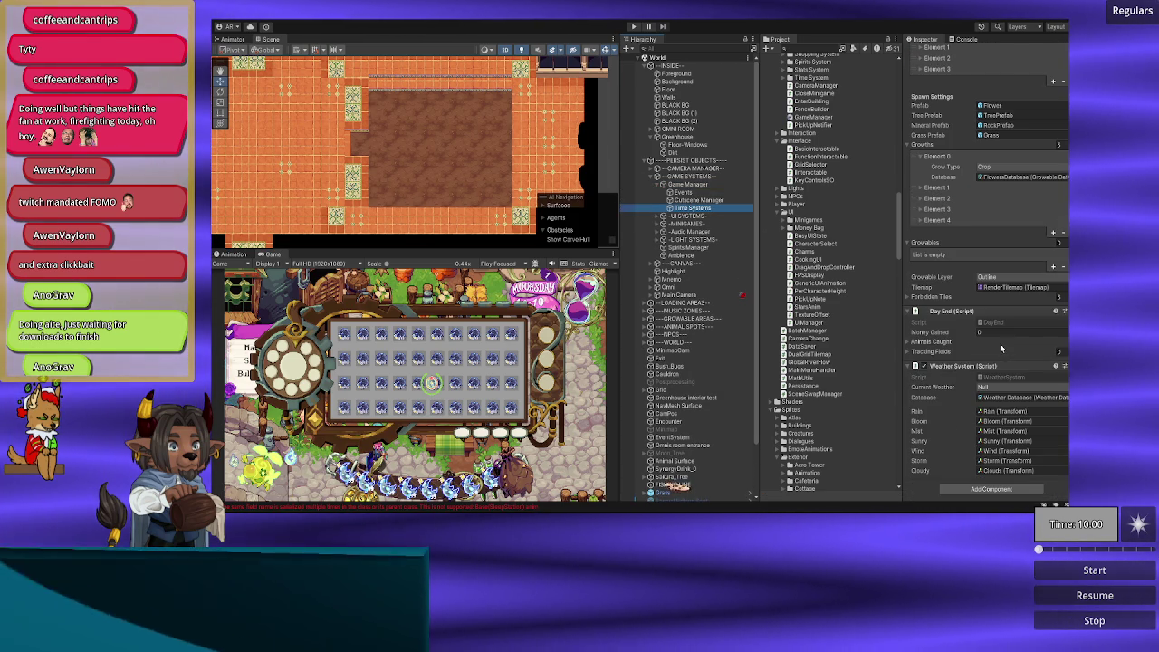
left_click(991, 489)
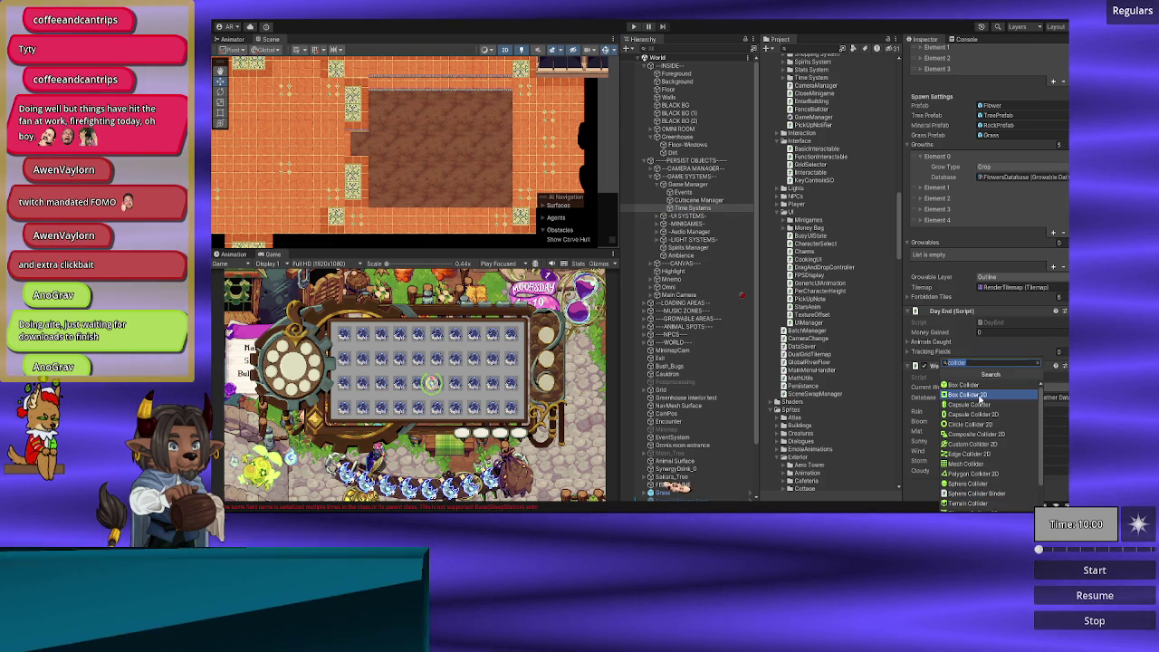
type("greenh")
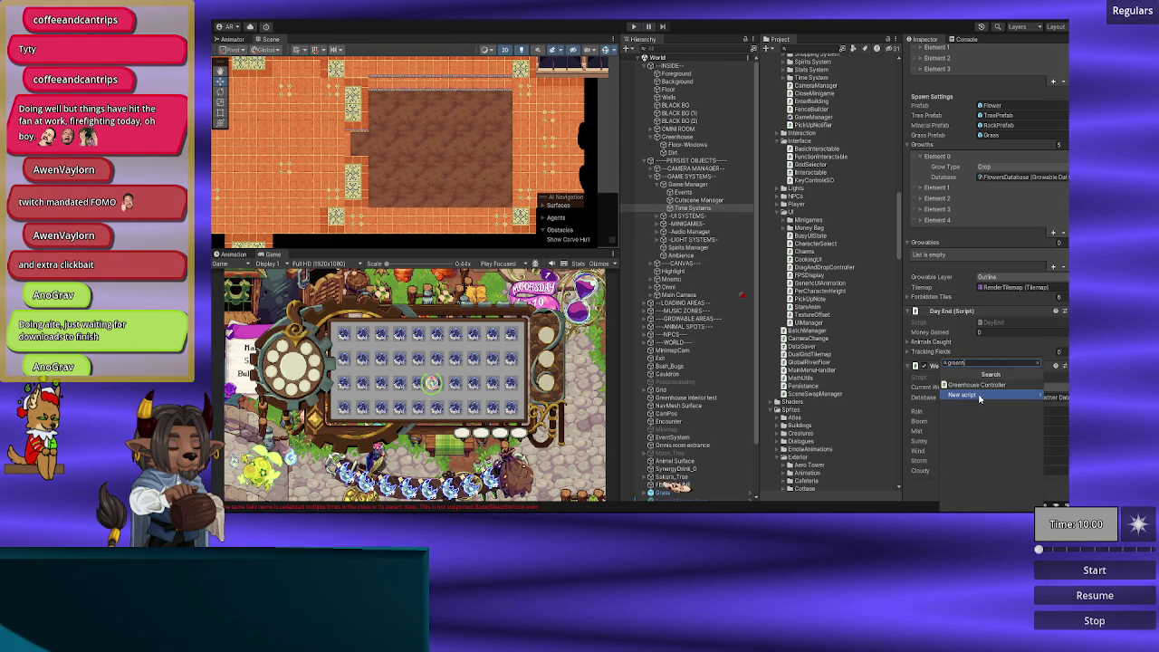
left_click(982, 396)
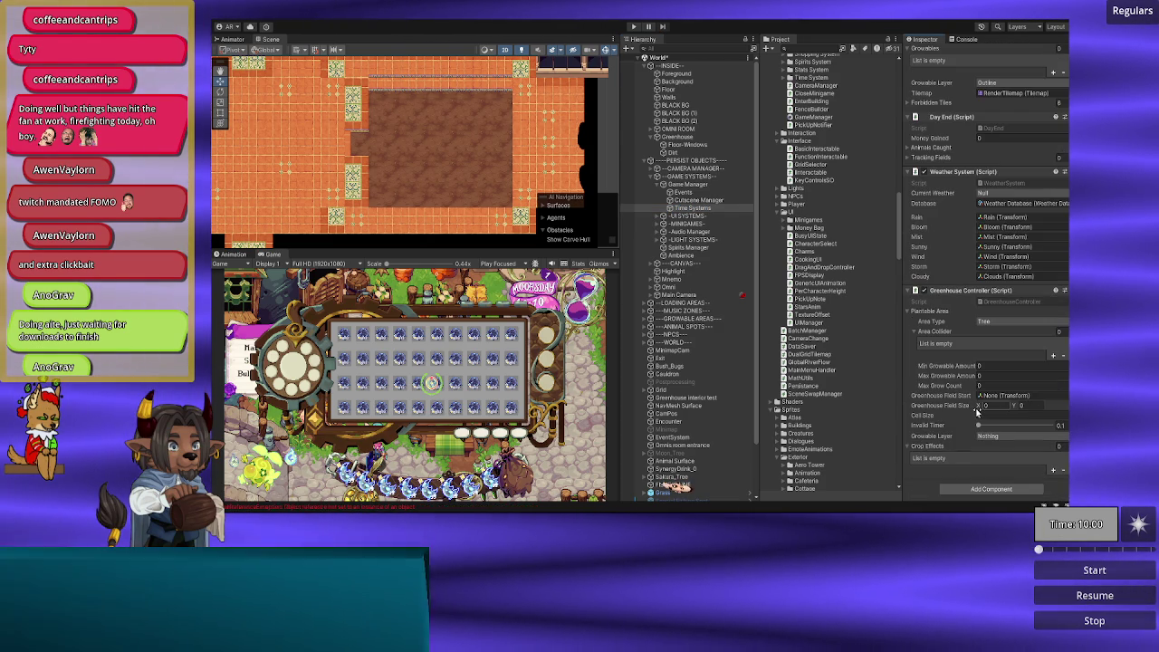
Step: Set the Greenhouse Controller's Area Type to Crop, then switch to the code editor
left_click(989, 320)
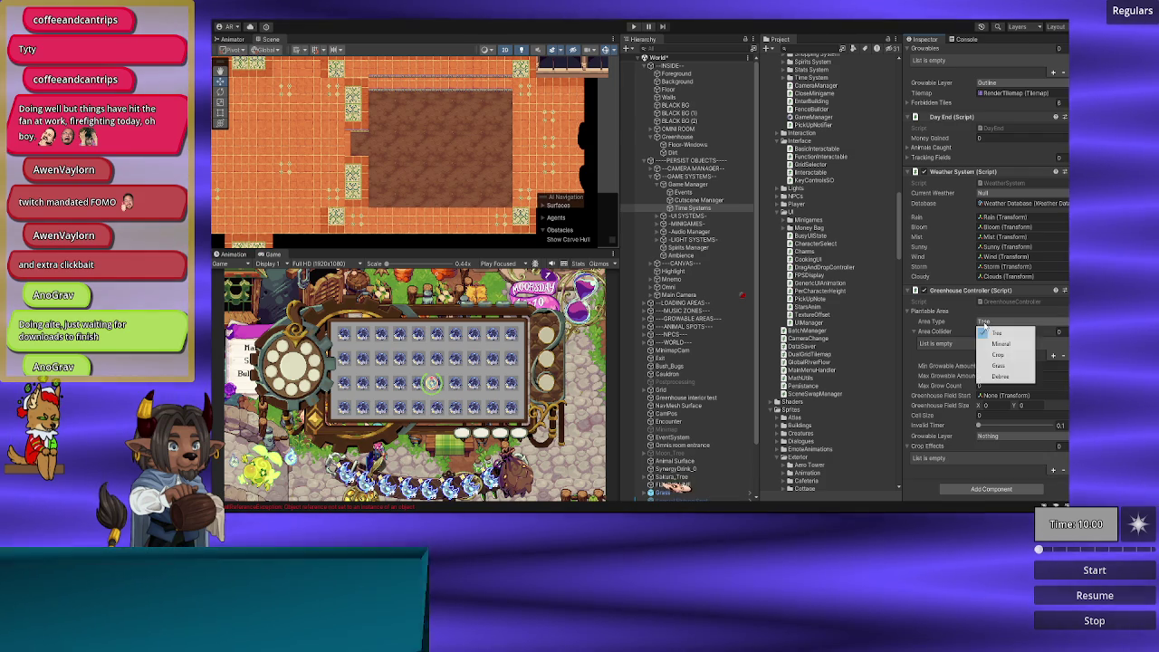
left_click(1000, 339)
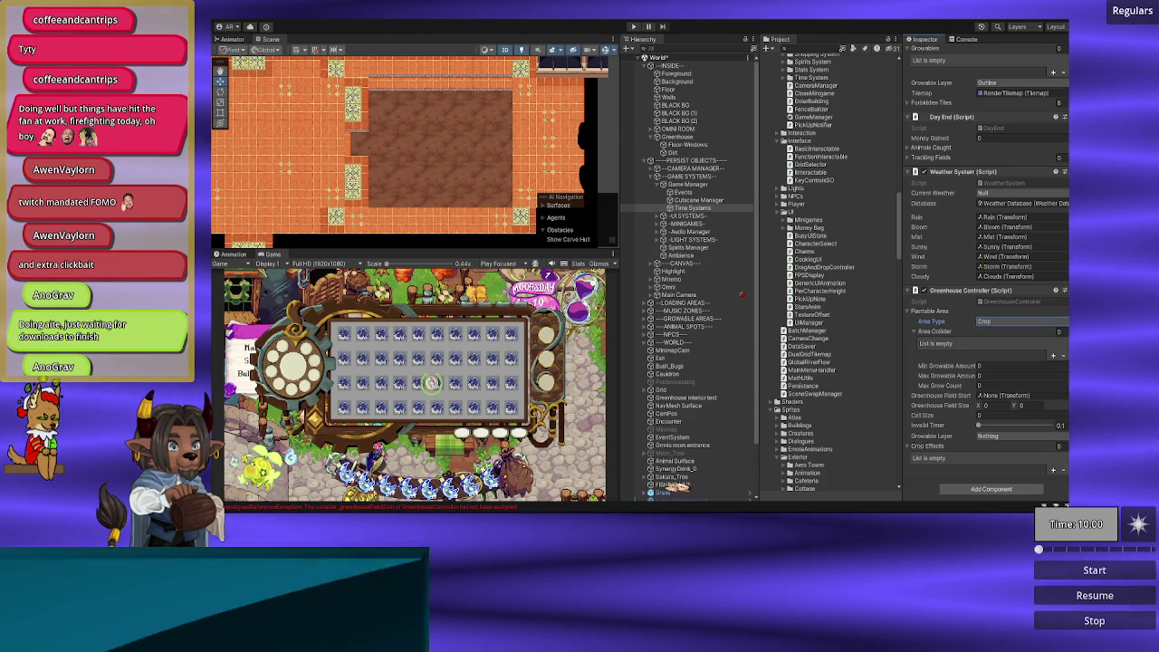
key("alt+Tab")
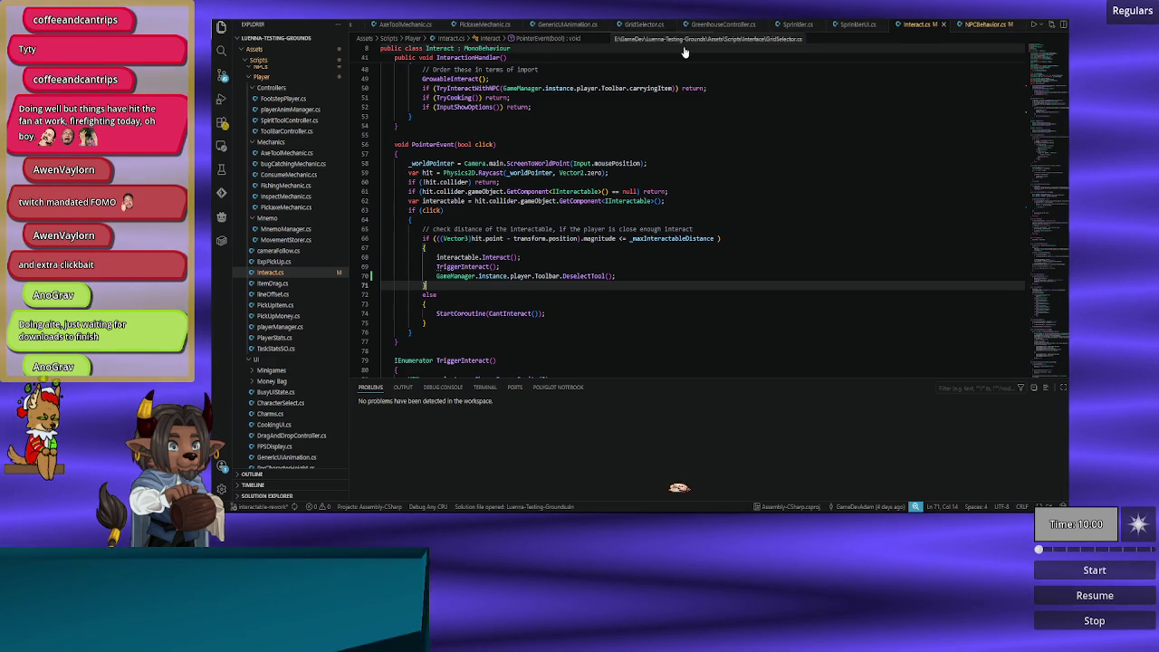
Step: Delete the _plantableArea field declaration from GreenhouseController.cs and return to Unity
left_click(711, 24)
mouse_move(1047, 100)
left_mouse_down()
mouse_move(1049, 136)
mouse_move(1049, 41)
left_mouse_up()
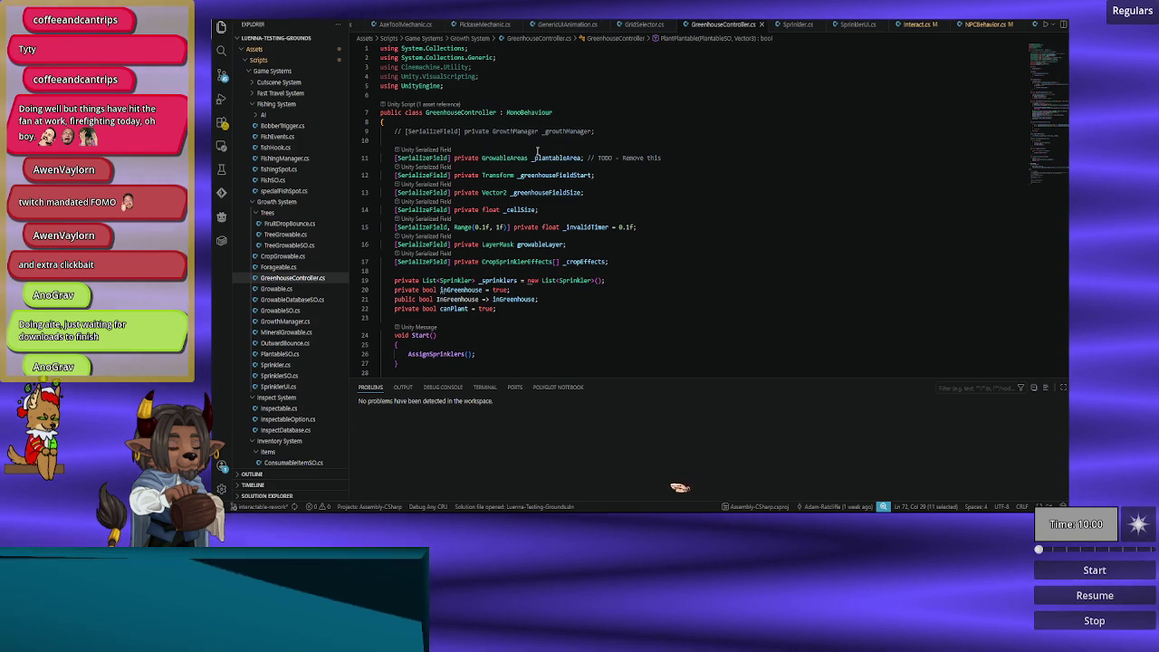
double_click(548, 156)
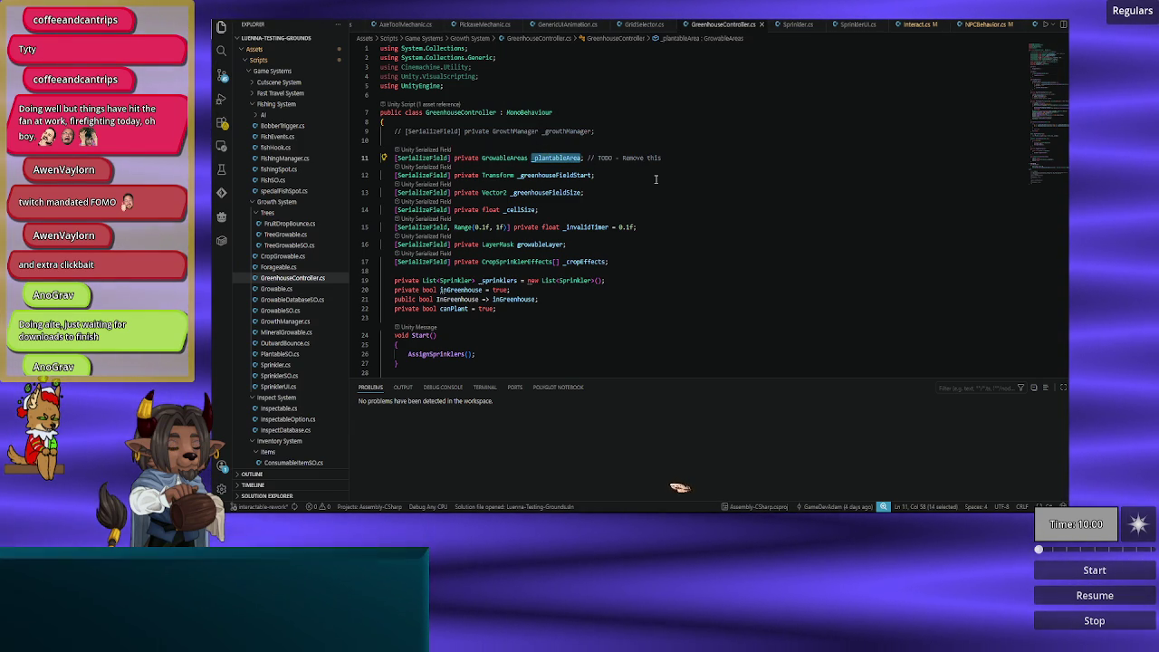
key("ctrl+f")
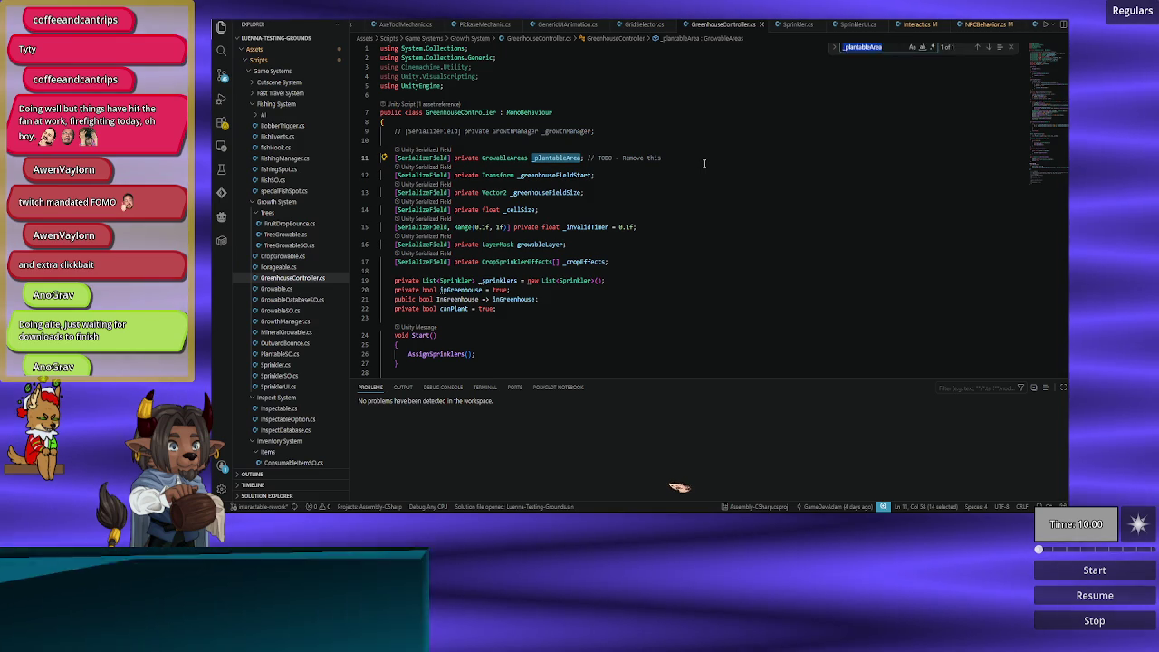
left_click_drag(672, 158, 675, 150)
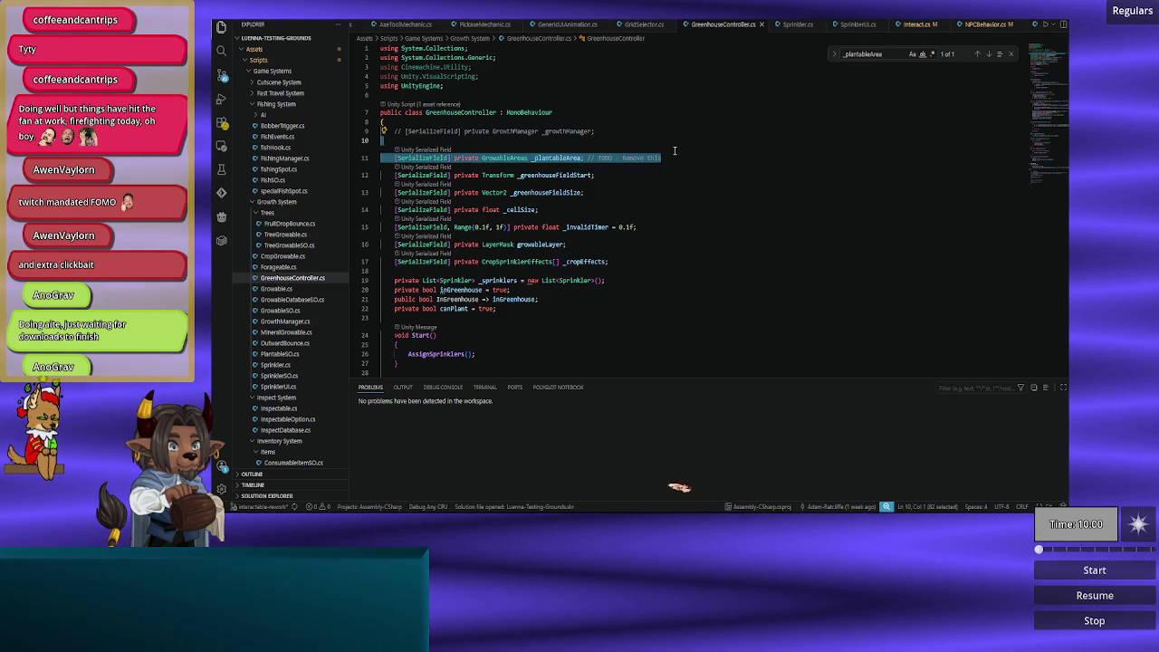
key("Delete")
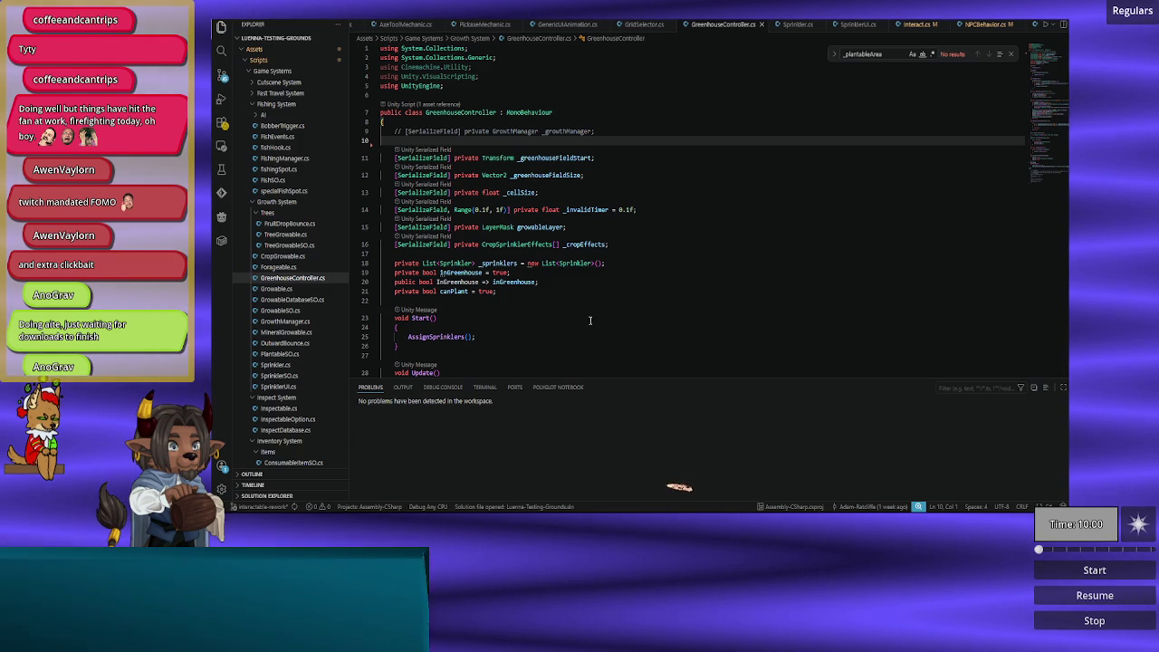
key("alt+Tab")
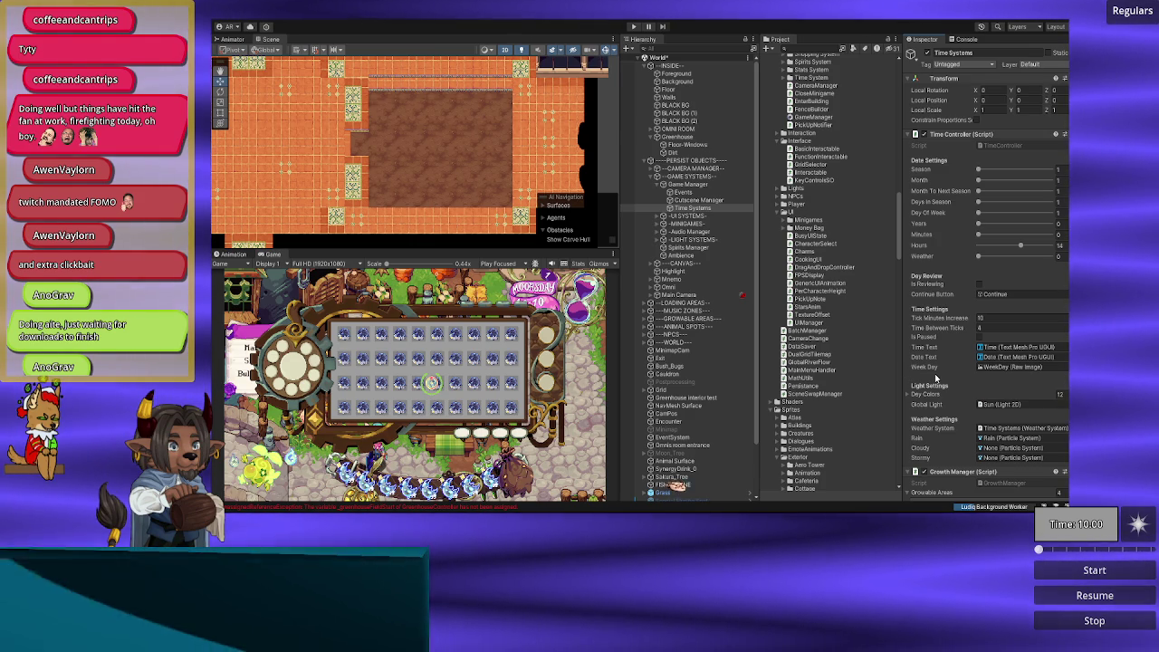
Step: Create an empty child object under Greenhouse and name it Sprinklers
scroll(942, 371, "down", 15)
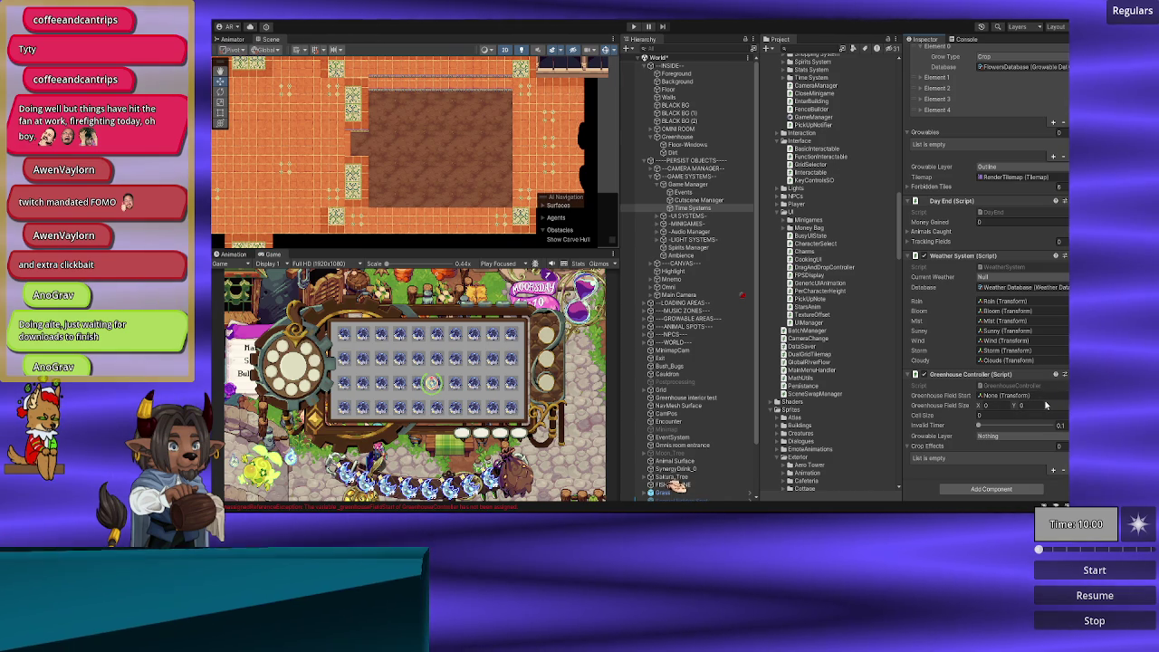
left_click(678, 137)
right_click(678, 137)
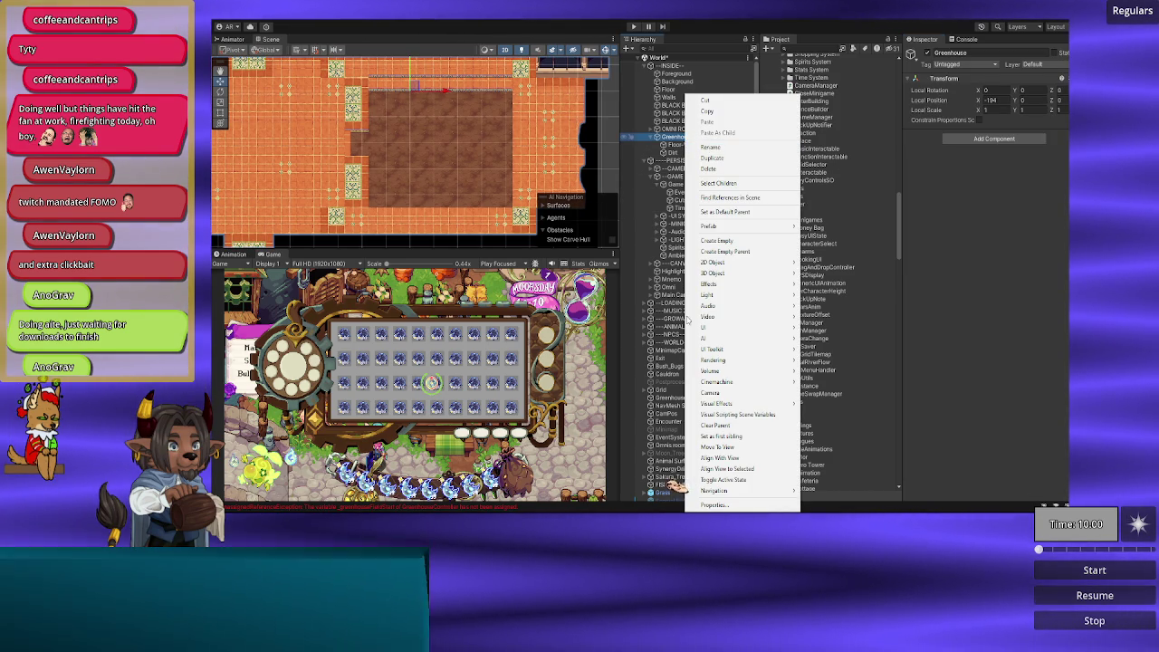
left_click(720, 240)
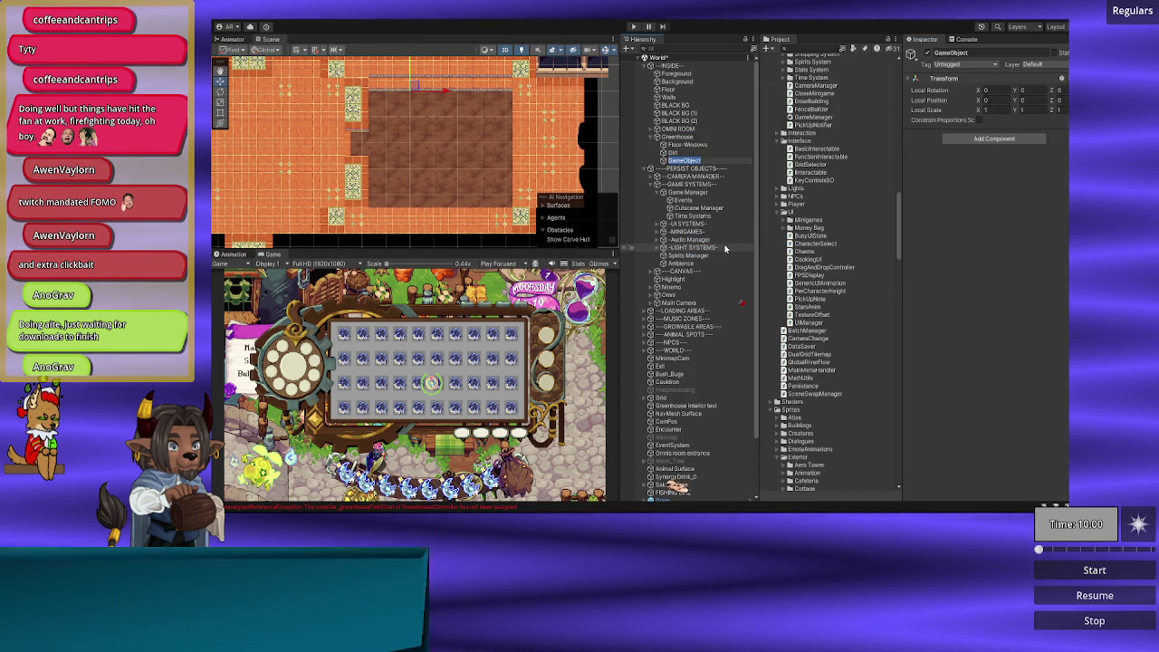
type("Sprinklers")
key("Return")
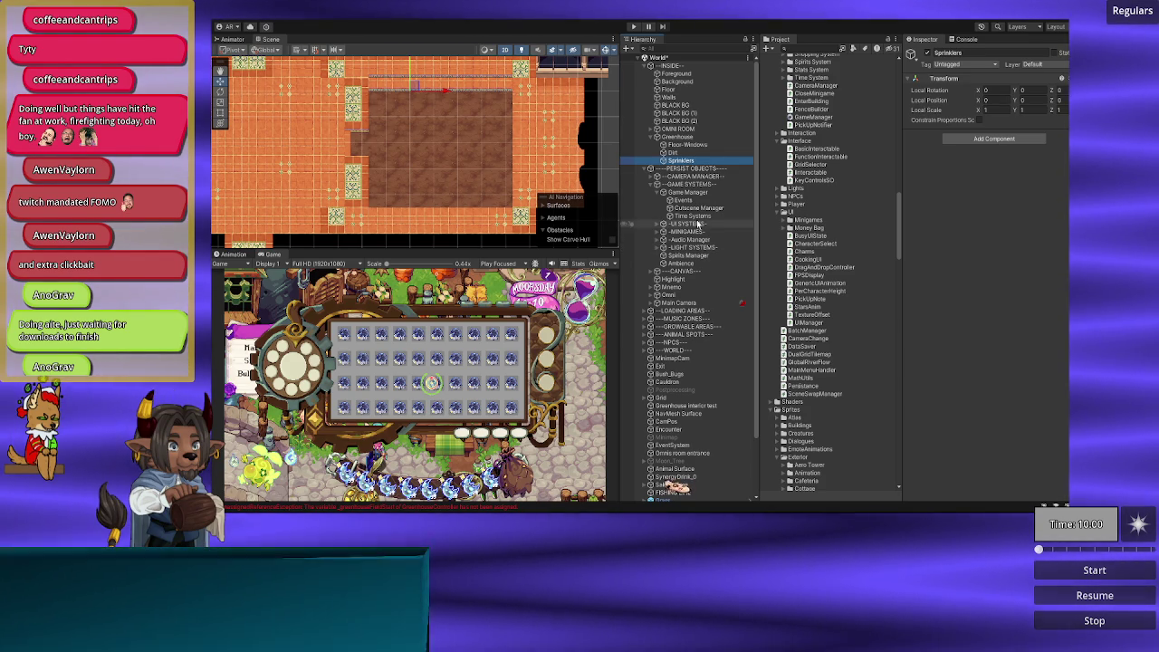
Step: On Time Systems, assign Sprinklers as Greenhouse Field Start, set Field Size to 5 by 3, then select Sprinklers
left_click(694, 215)
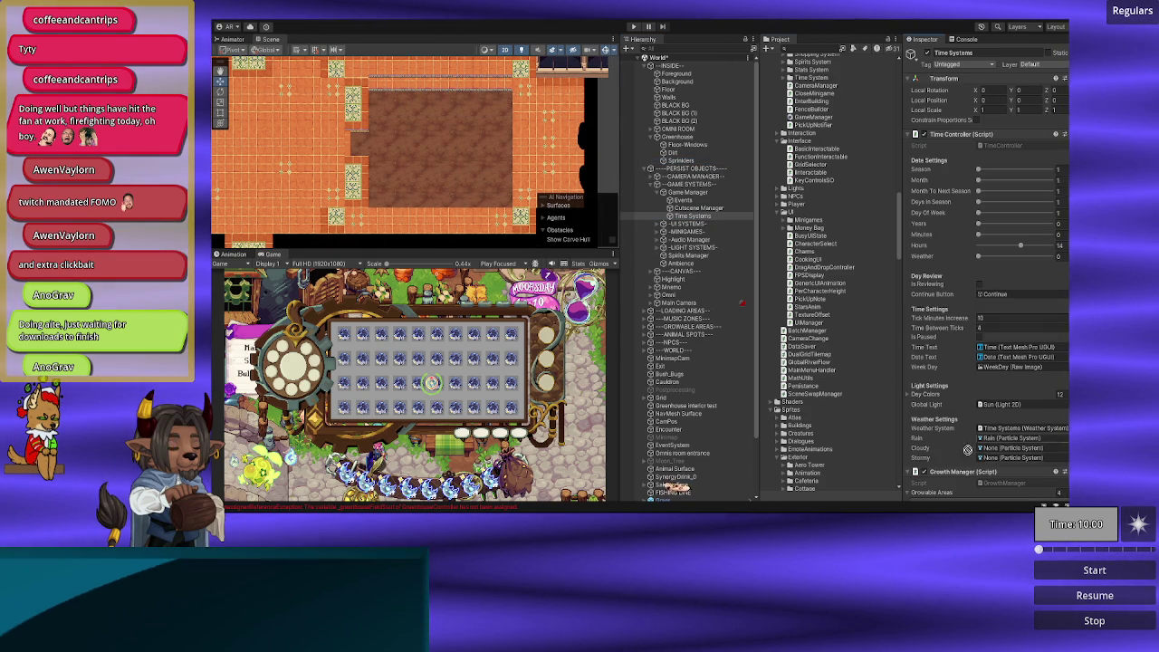
scroll(996, 453, "down", 10)
left_click_drag(685, 160, 1003, 399)
left_click(999, 405)
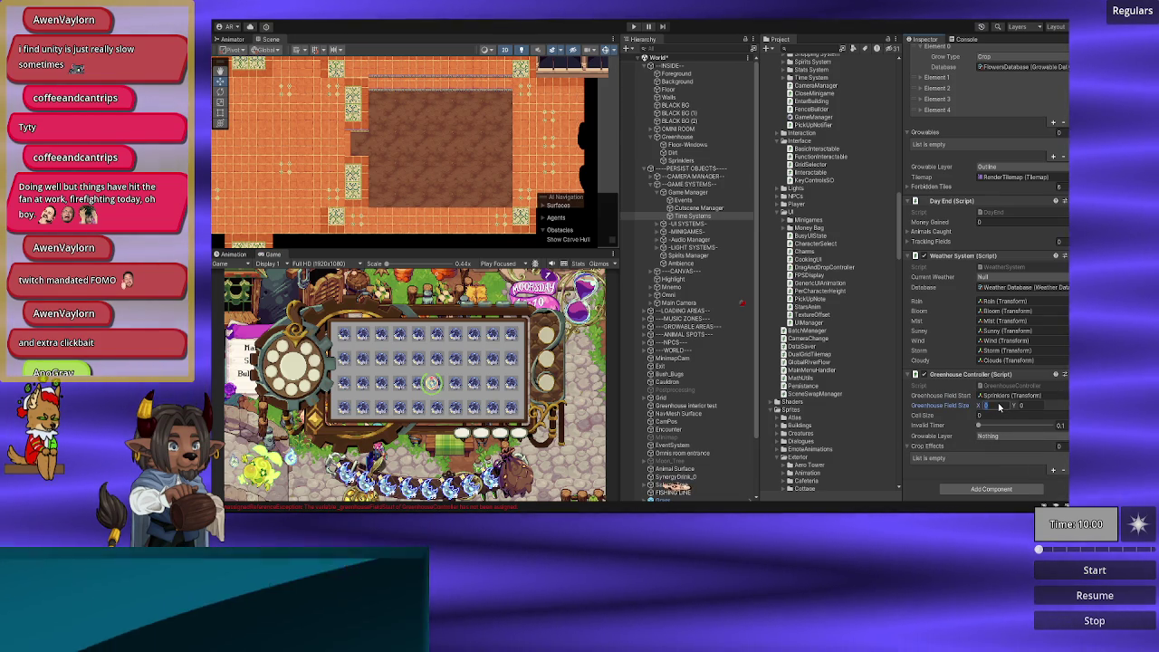
type("5")
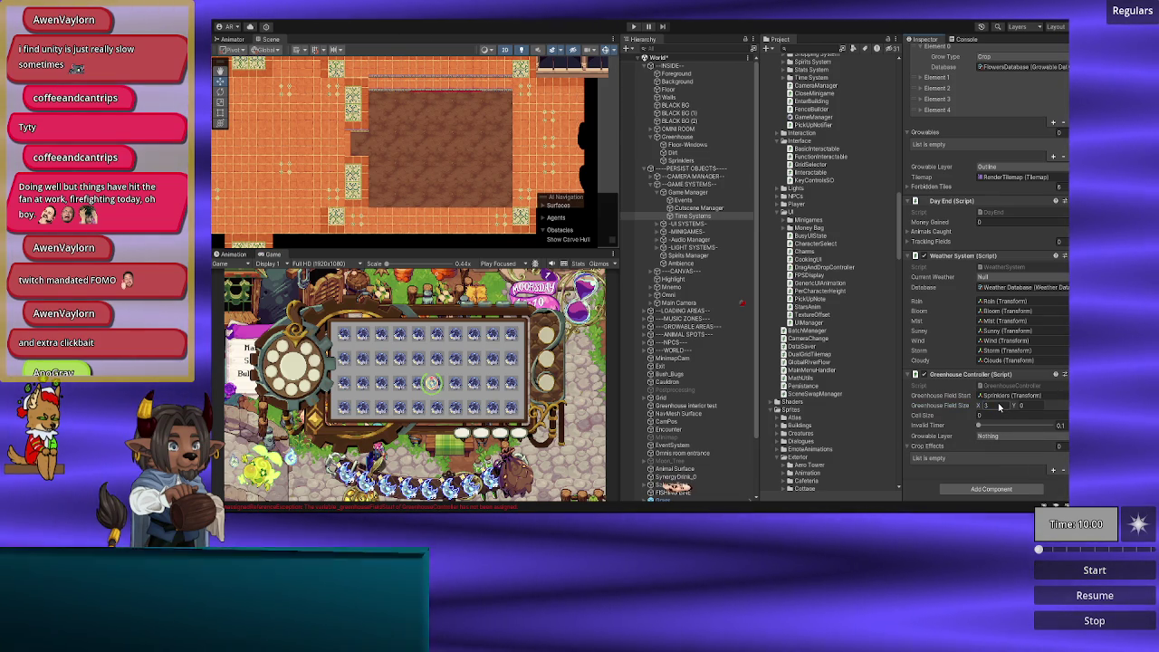
left_click(1026, 406)
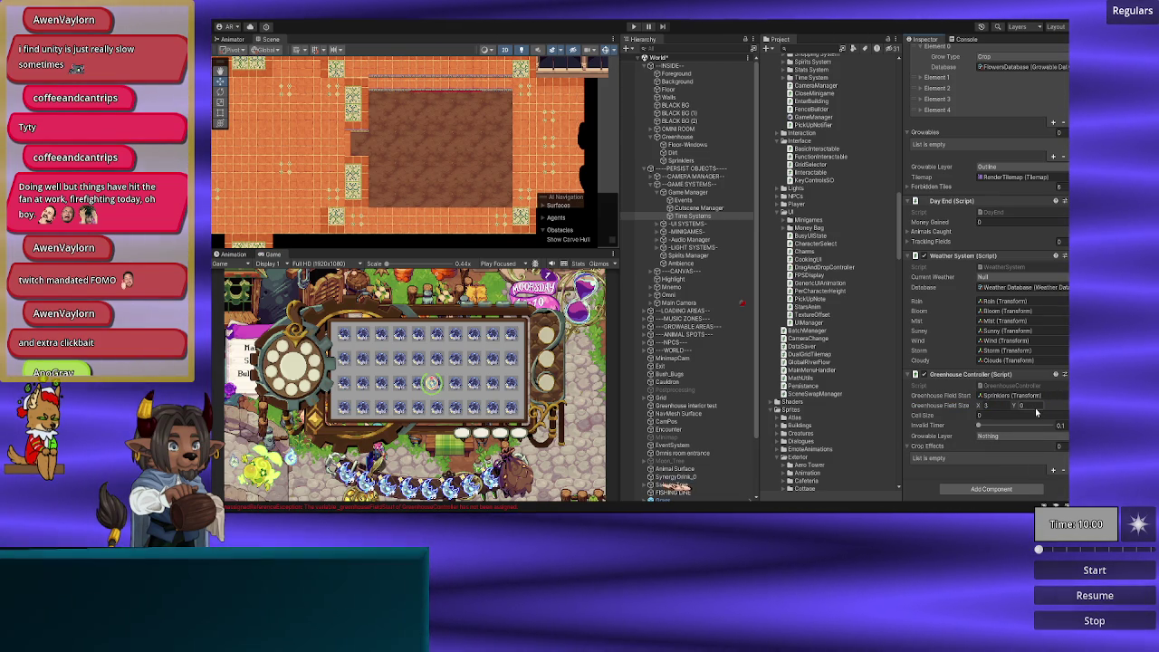
type("3")
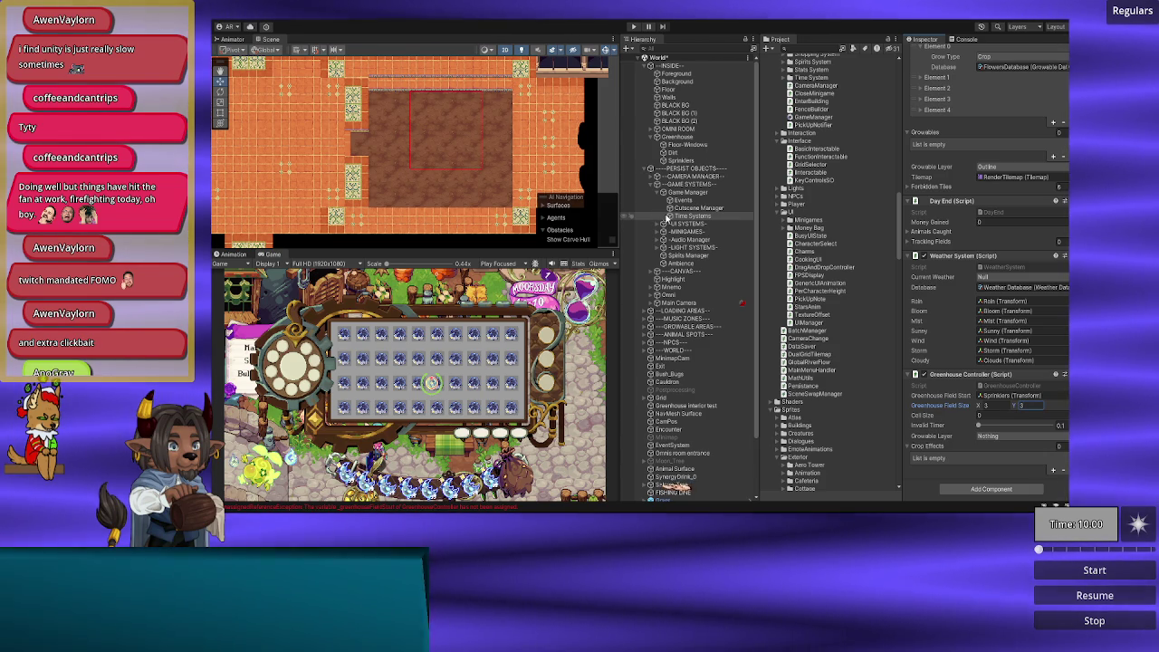
left_click(674, 160)
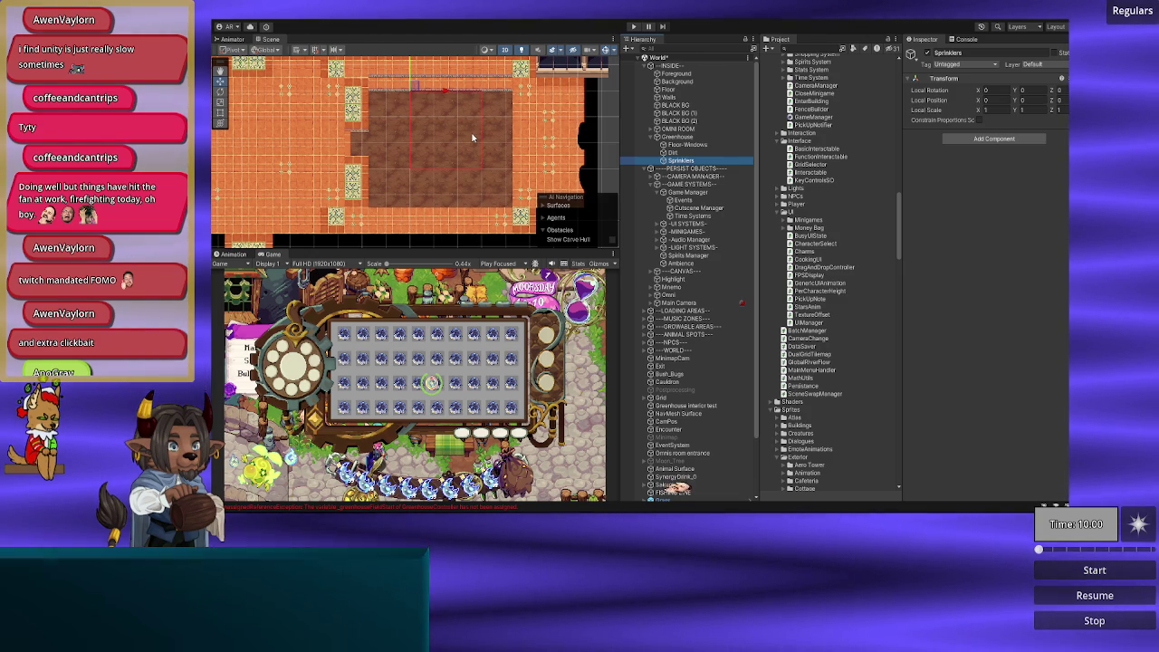
scroll(435, 157, "up", 2)
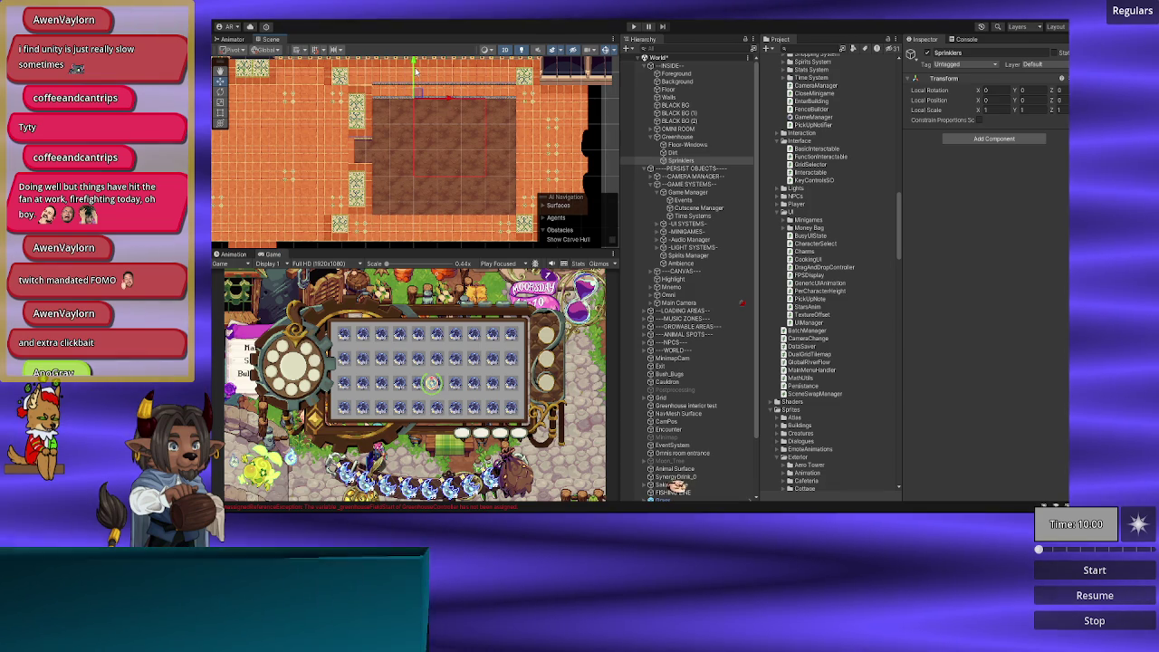
Step: Move Sprinklers to the soil area's top-left corner, at local position X -1.75, Y -0.5
mouse_move(412, 67)
left_mouse_down()
mouse_move(415, 94)
mouse_move(445, 121)
mouse_move(387, 107)
mouse_move(373, 81)
left_mouse_up()
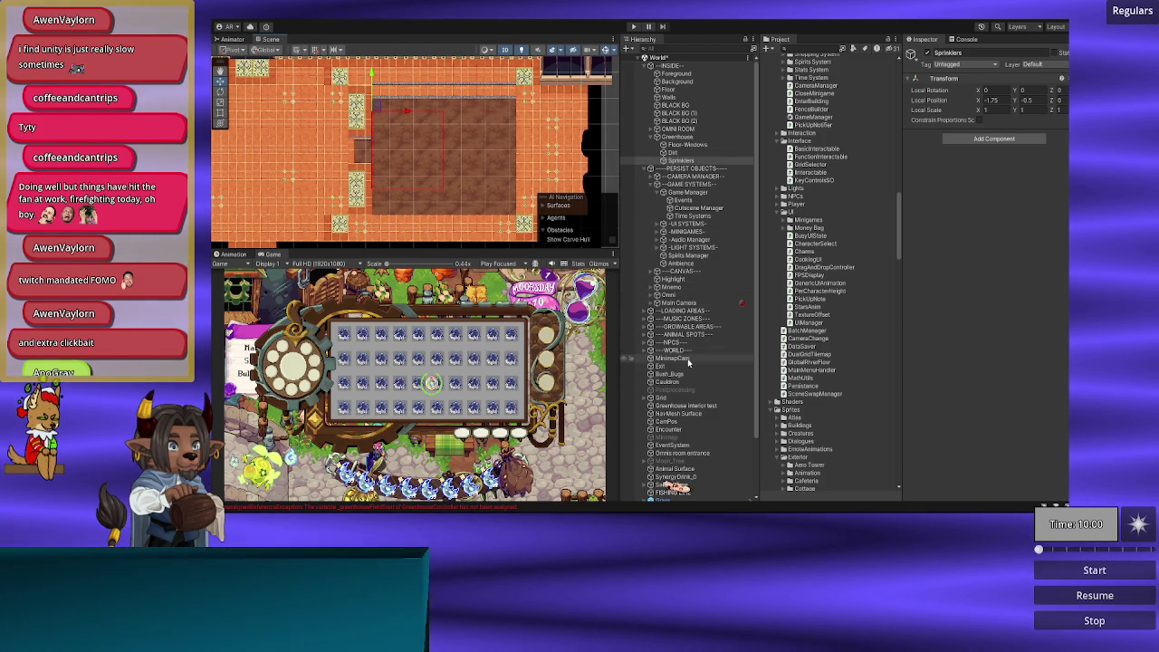
Step: On Time Systems, re-enter the Greenhouse Field Size X and Y values so Y becomes 4
left_click(703, 219)
scroll(992, 404, "down", 10)
left_click(988, 405)
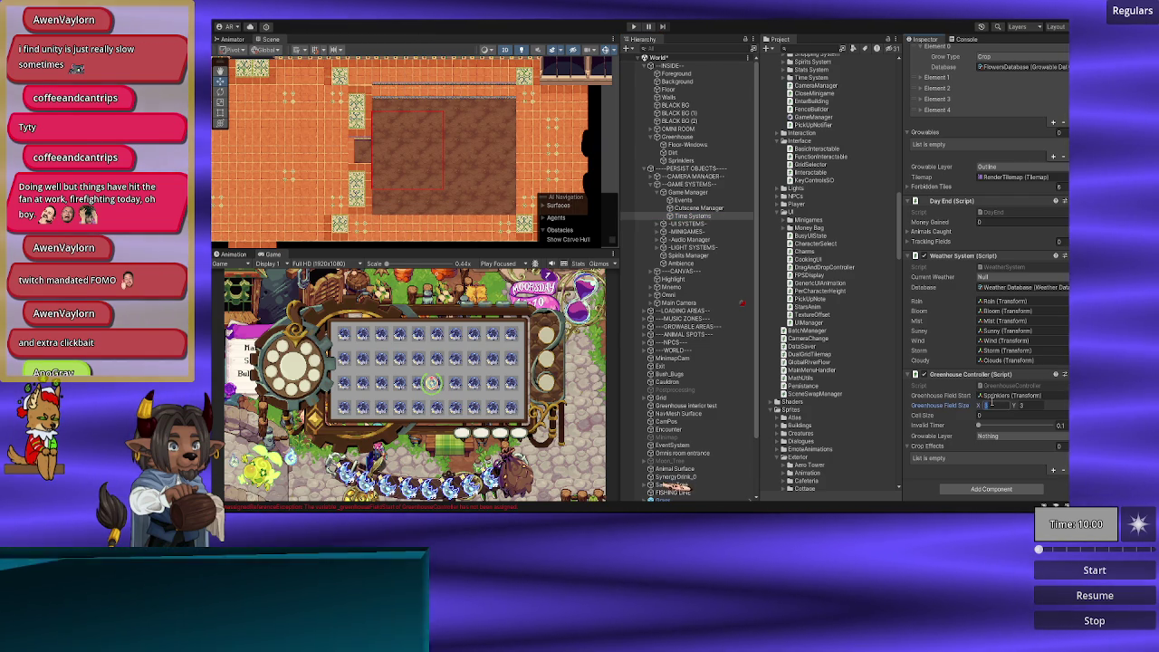
key("Tab")
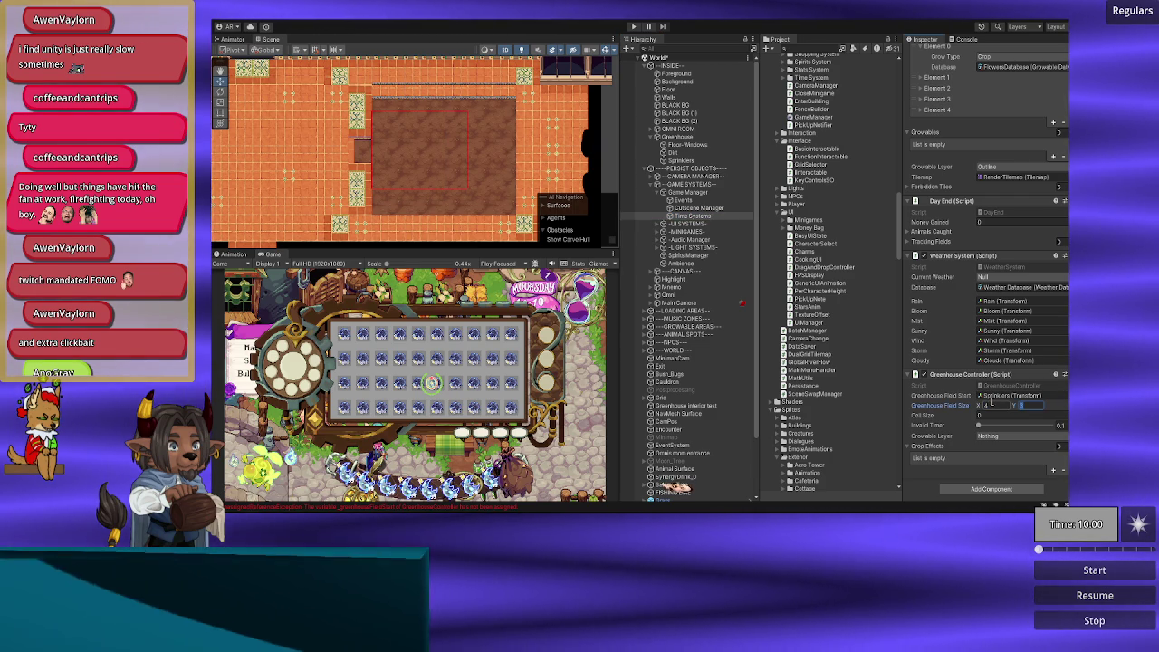
type("3")
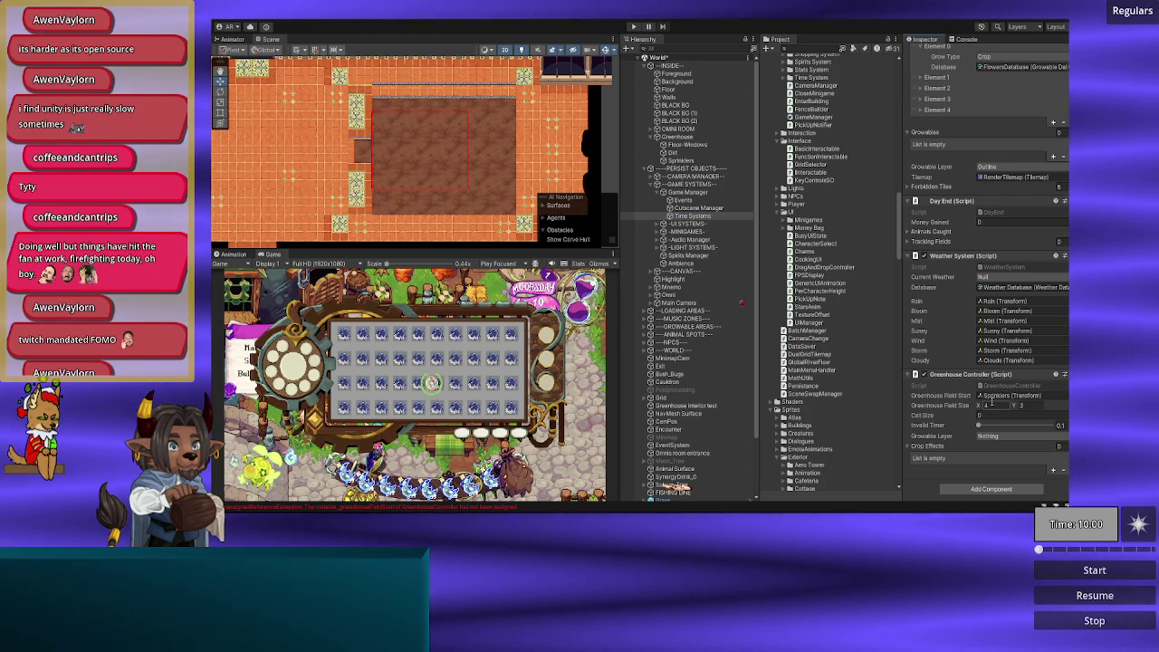
left_click(1025, 406)
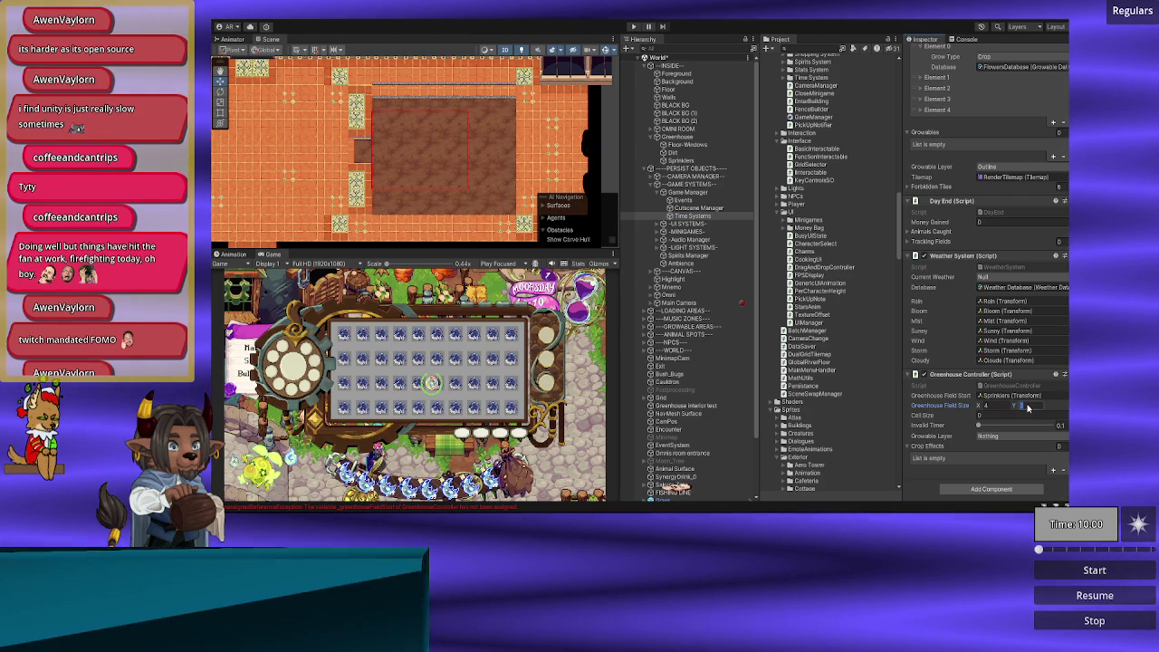
type("4")
key("shift+Tab")
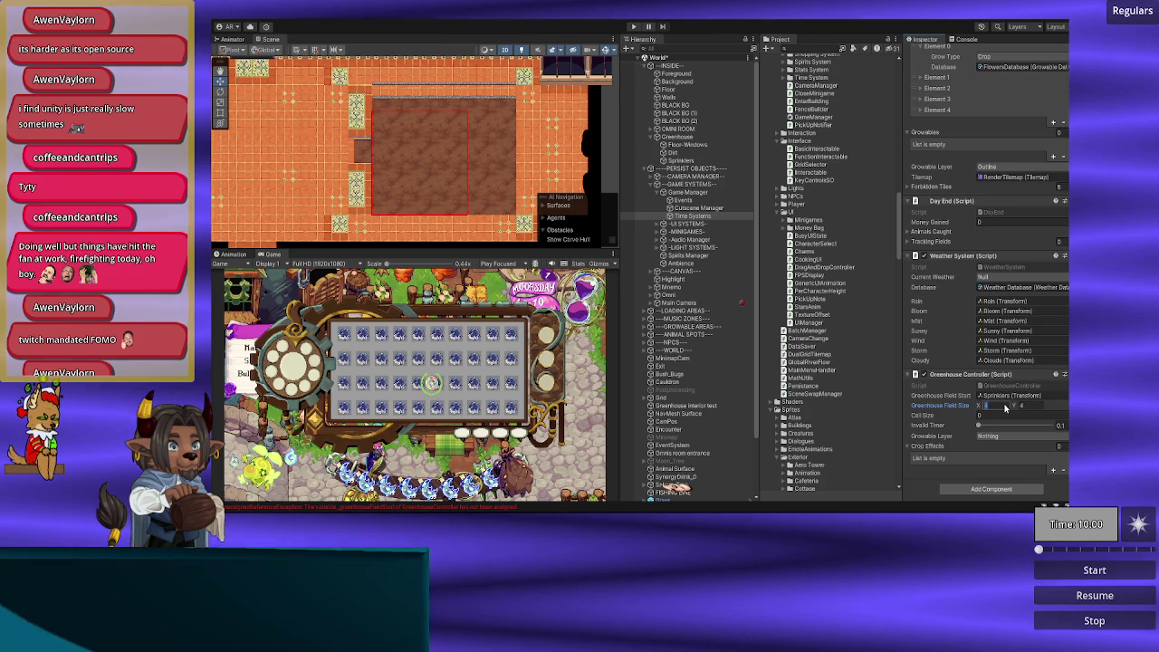
type("5")
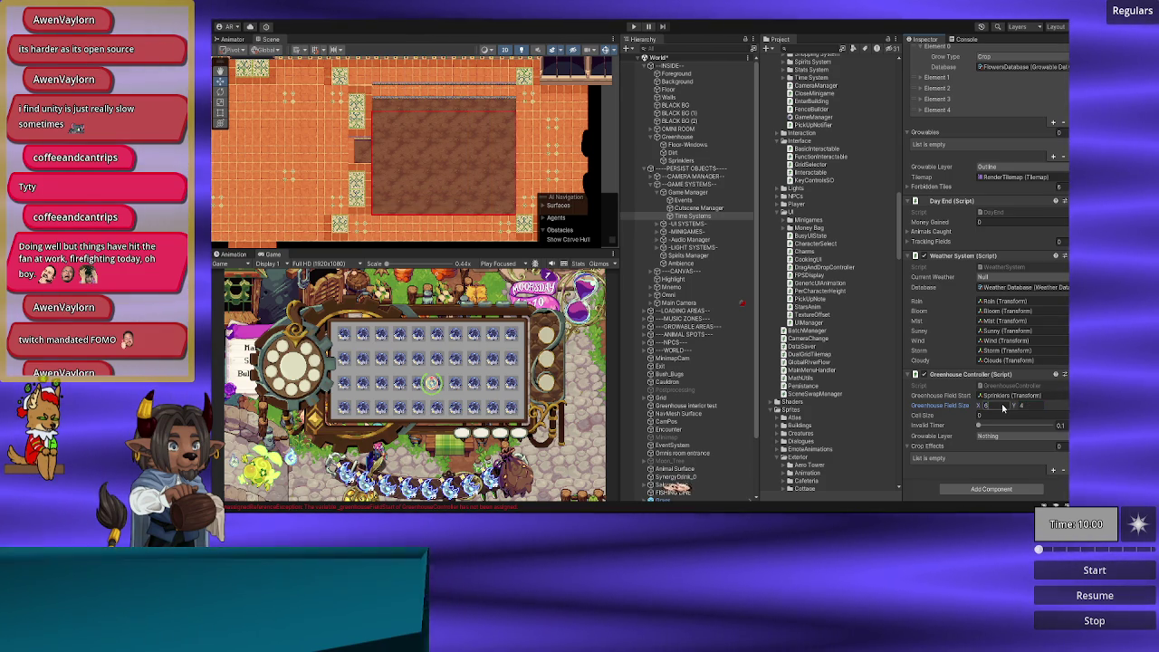
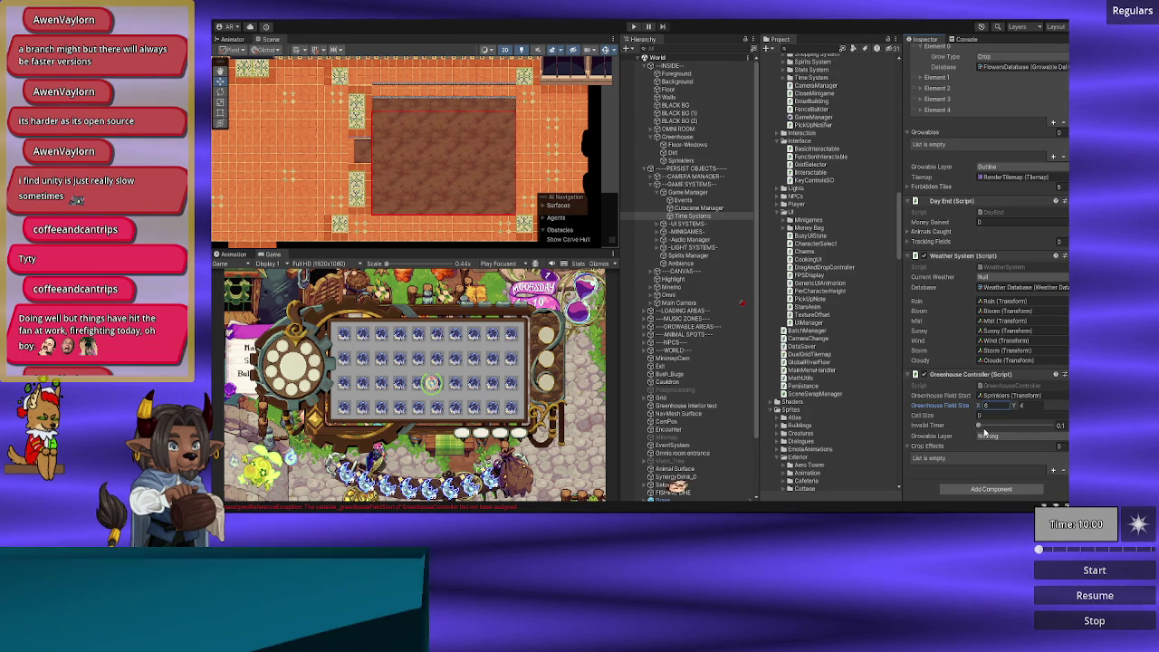
Step: Set the Growable Layer to Growable and add one SHINE element to Crop Effects
left_click(986, 438)
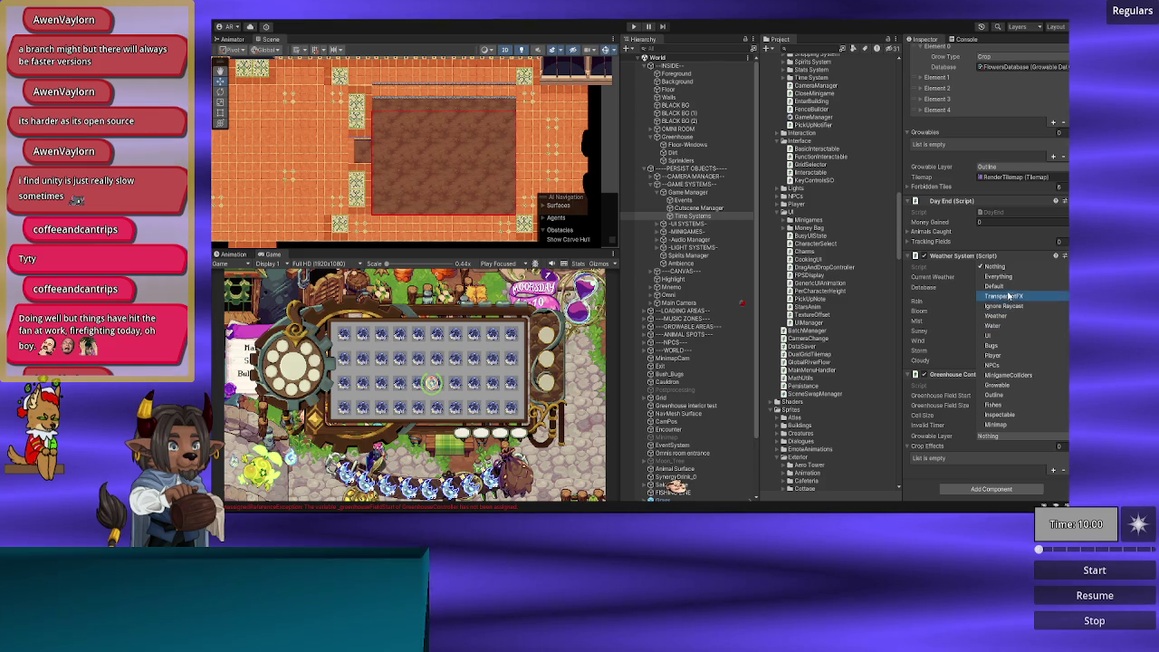
left_click(997, 385)
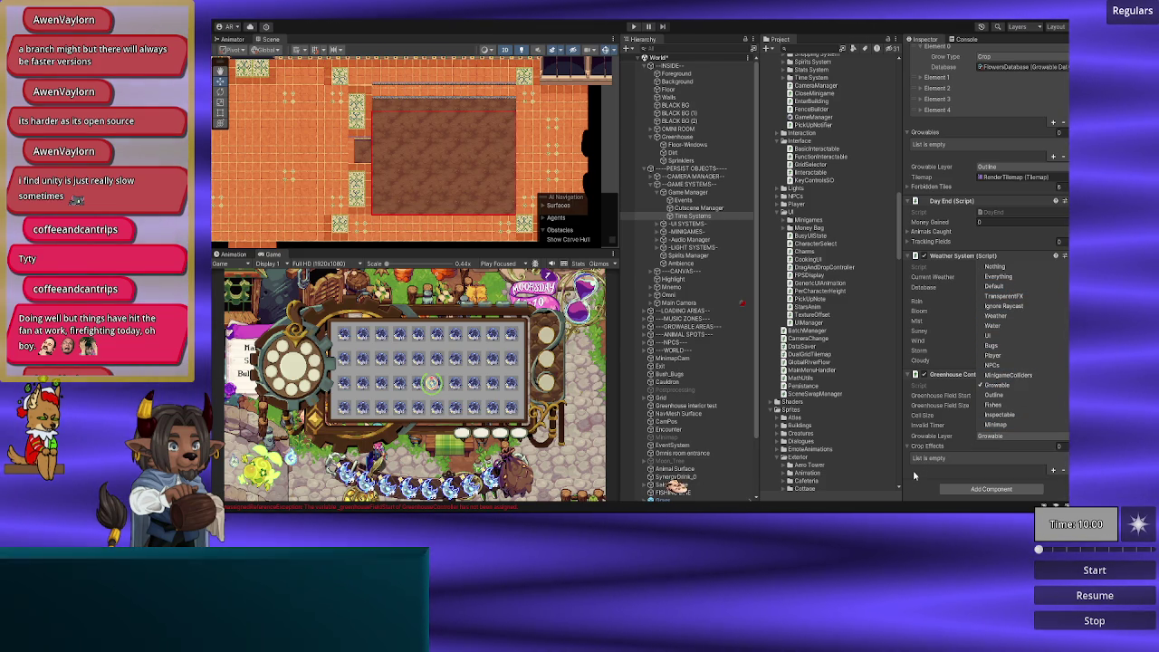
left_click(915, 475)
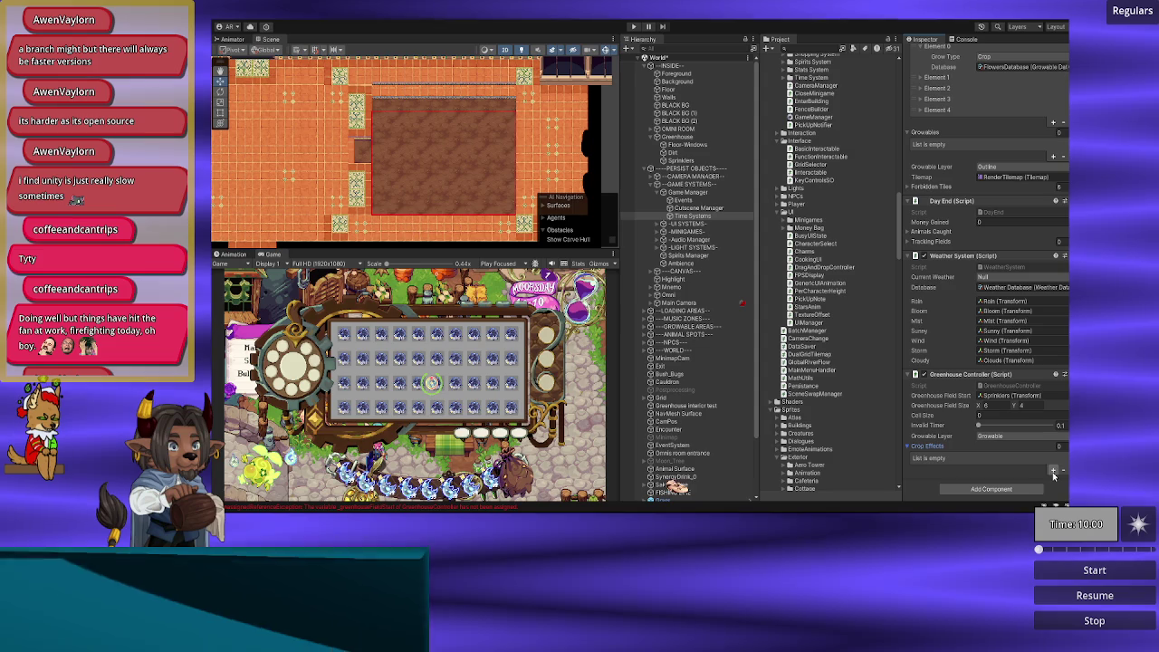
left_click(1053, 471)
scroll(1051, 469, "down", 2)
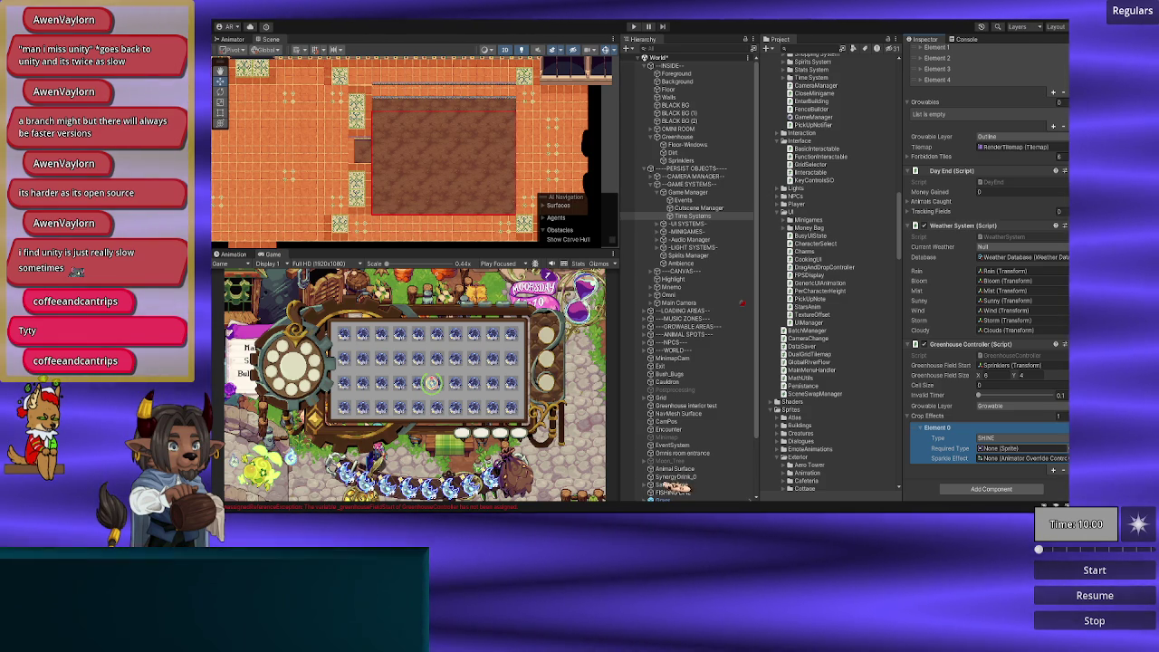
Step: Set Element 0's Required Type to the Sprinkler_Shine_Needed sprite by searching 'shine'
left_click(1067, 448)
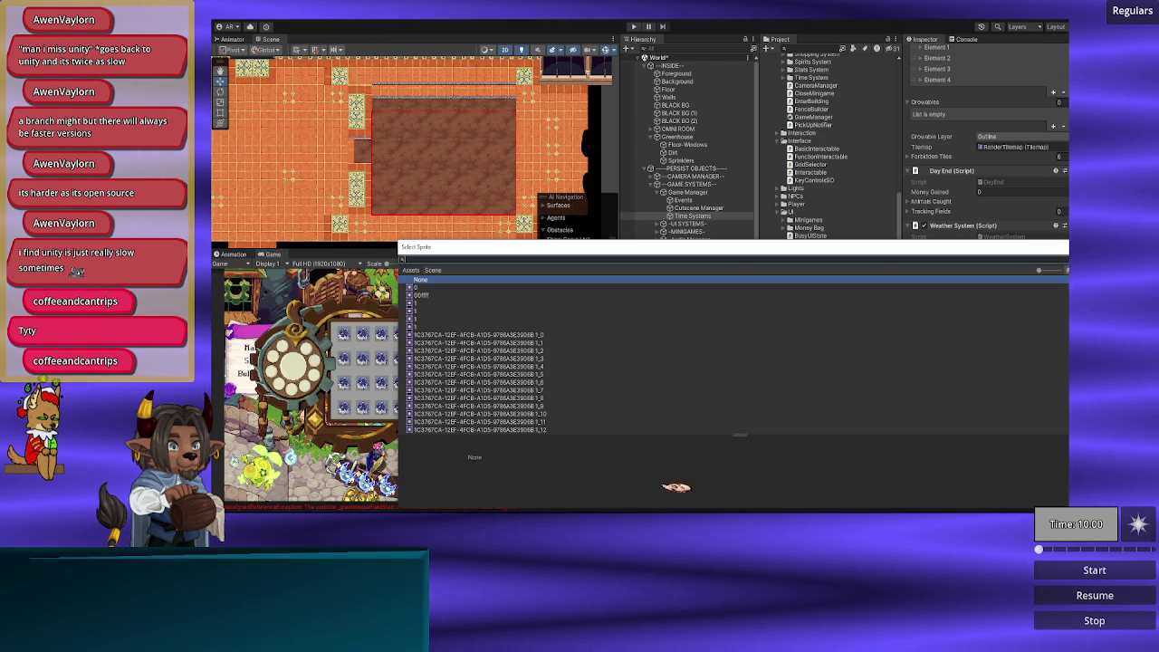
key("Escape")
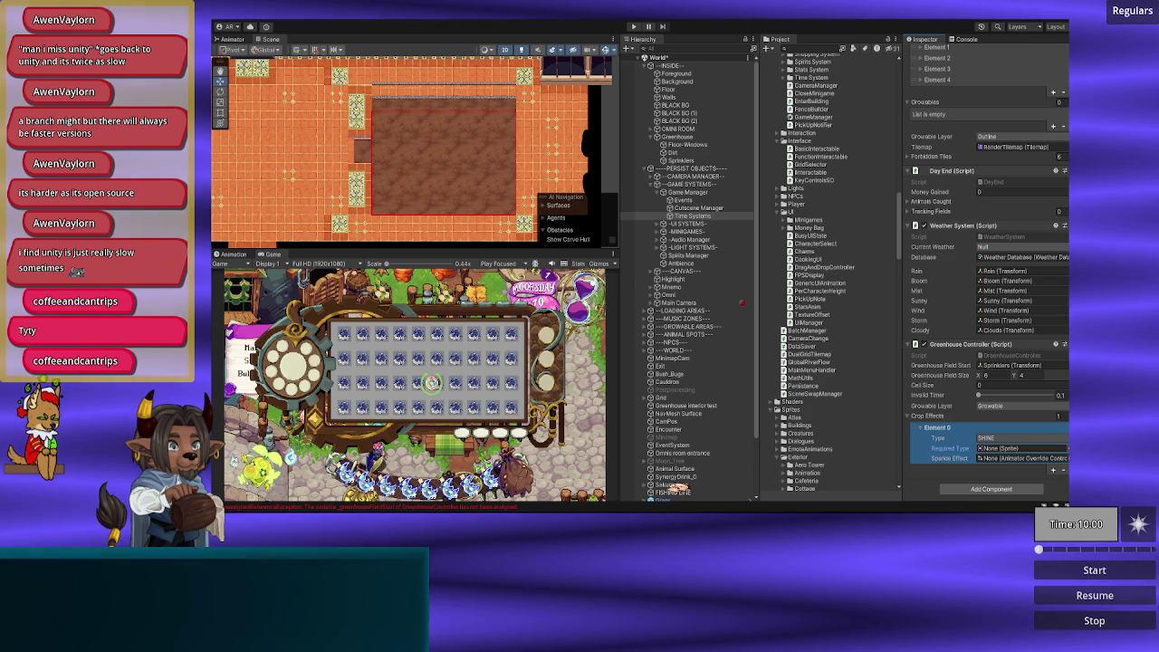
left_click(1066, 449)
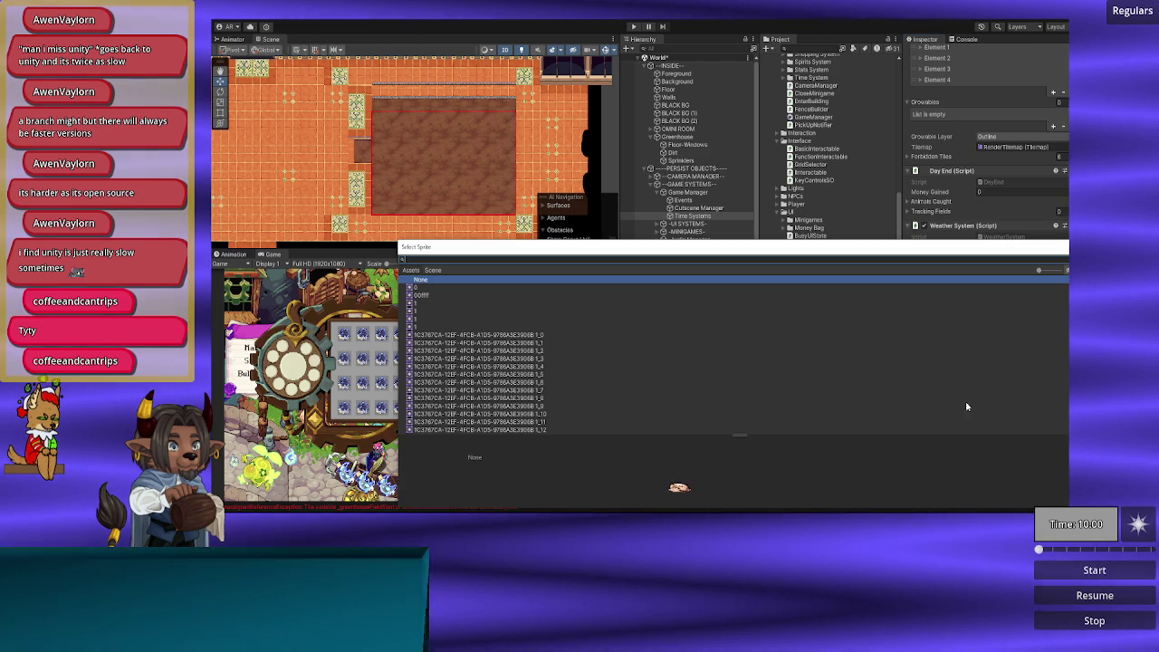
key("Escape")
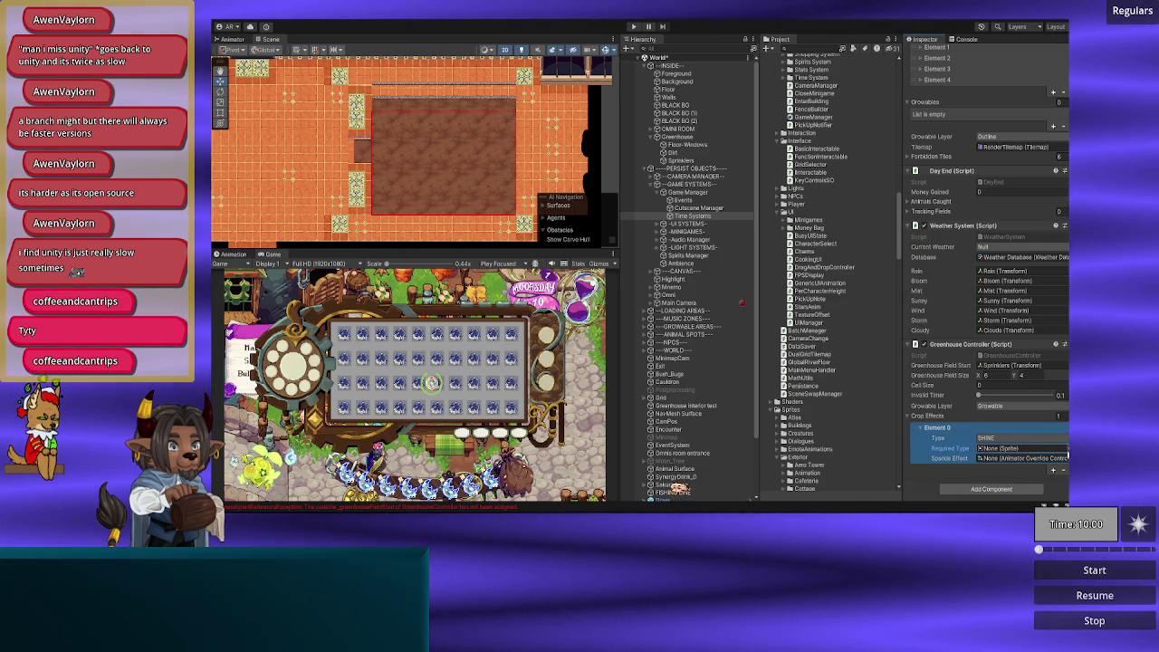
left_click(1067, 449)
type("shine")
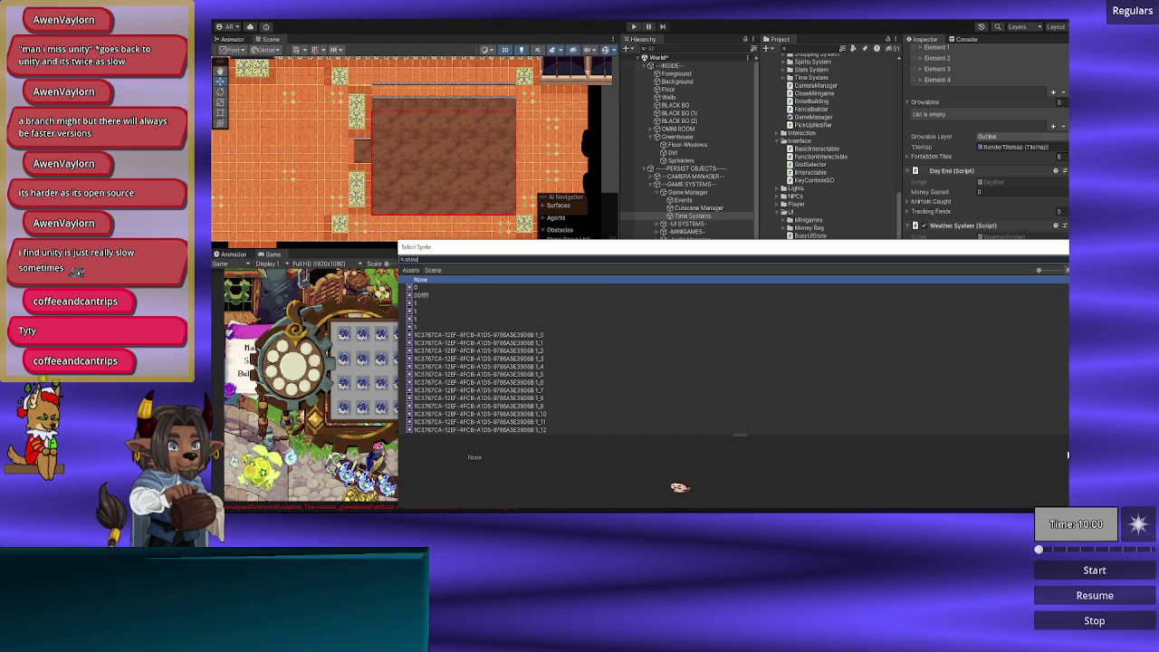
type("_f")
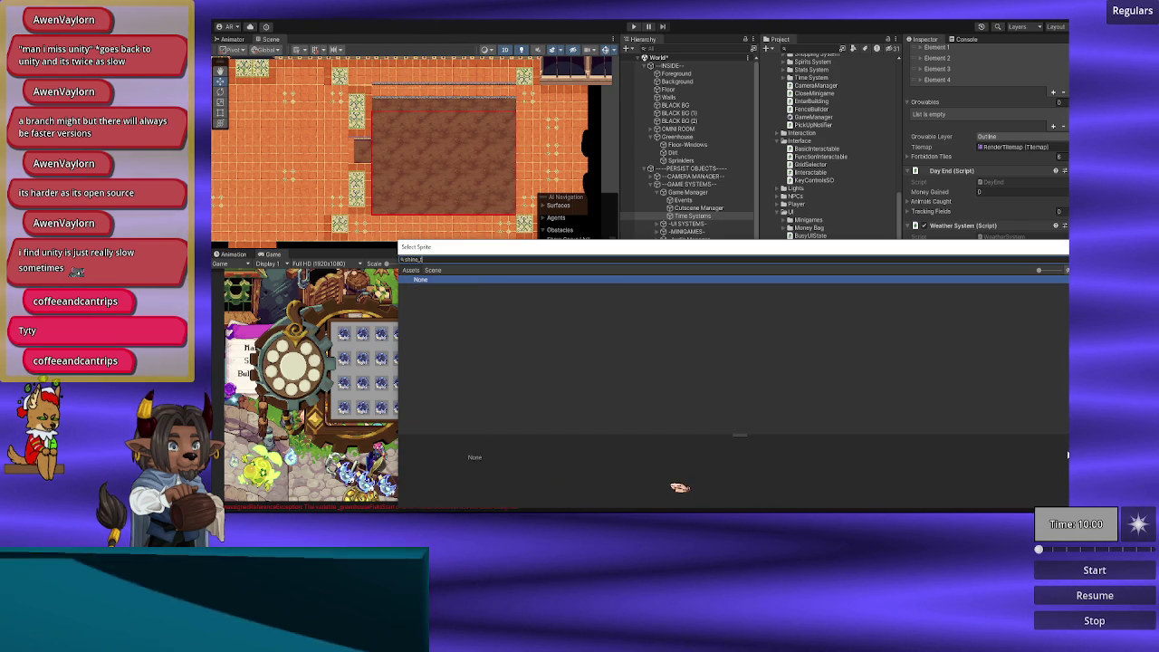
key("BackSpace")
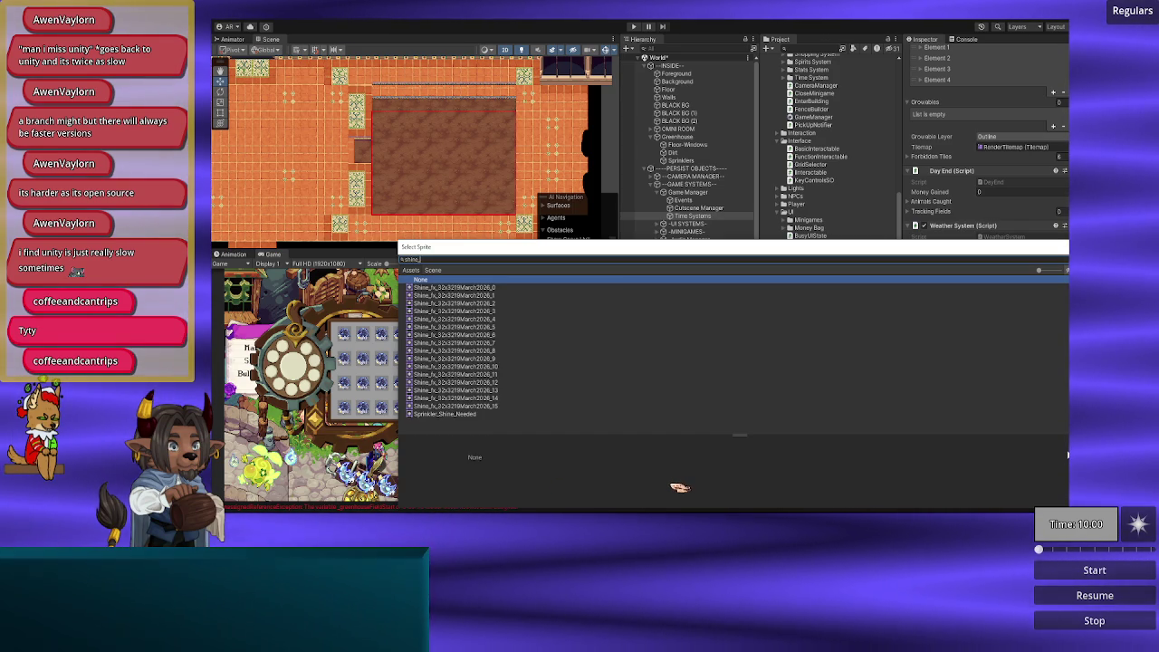
key("Down")
key("Down")
key("Down")
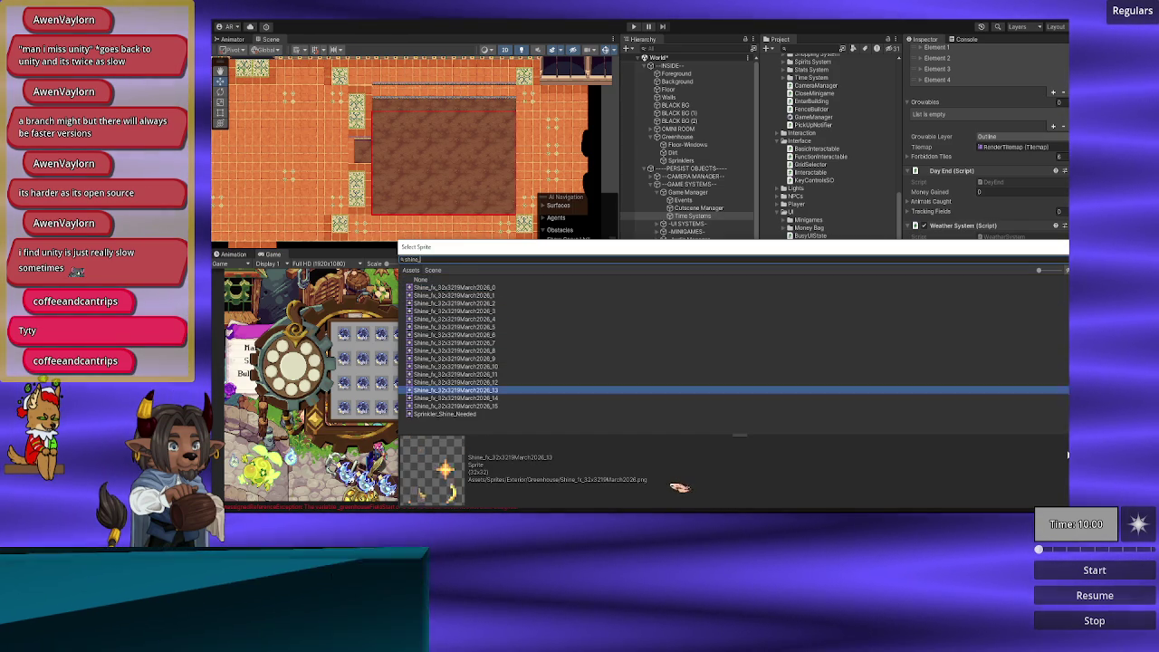
key("Return")
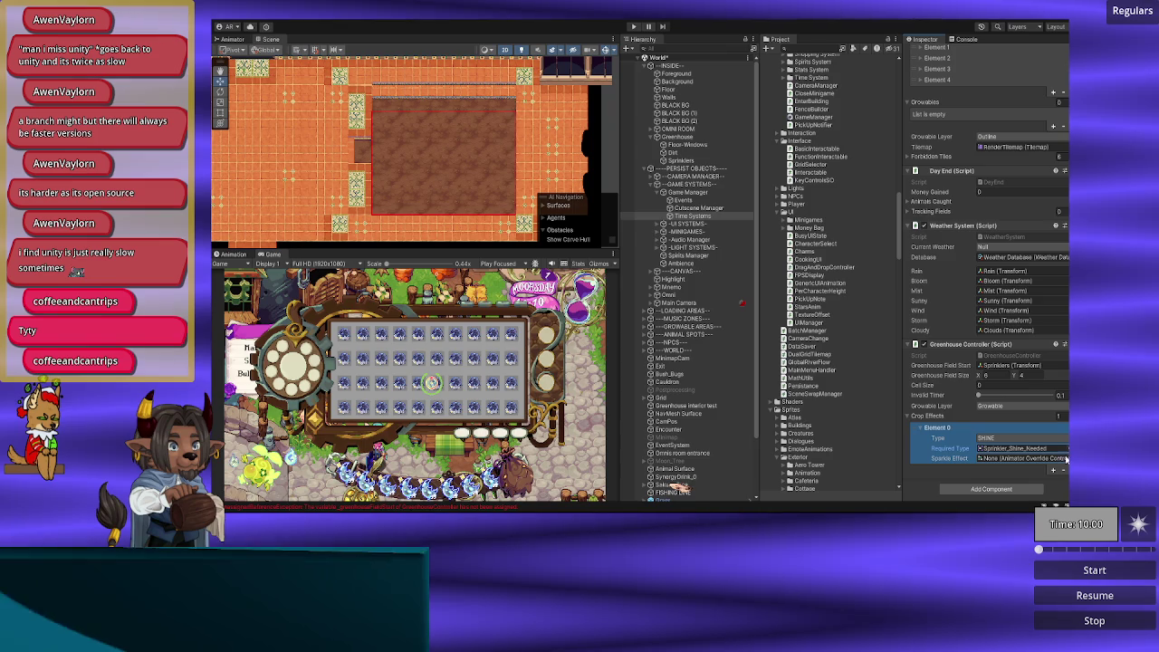
Step: Set the Sparkle Effect to the ShineTended animator override
left_click(1066, 458)
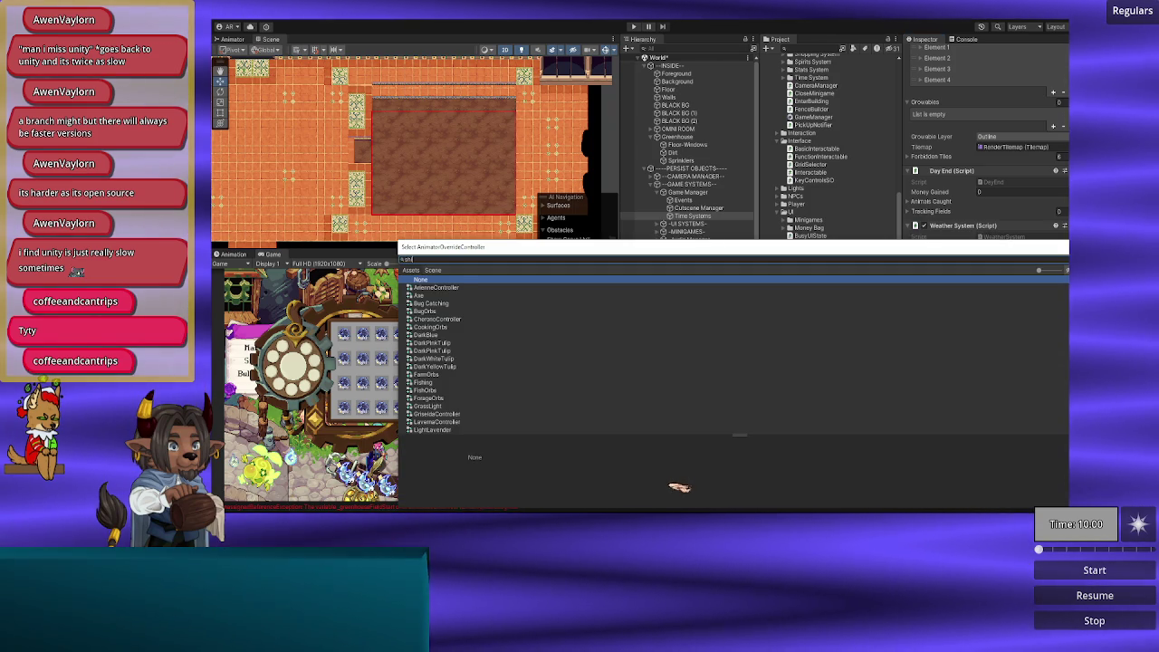
type("shine")
key("Down")
key("Down")
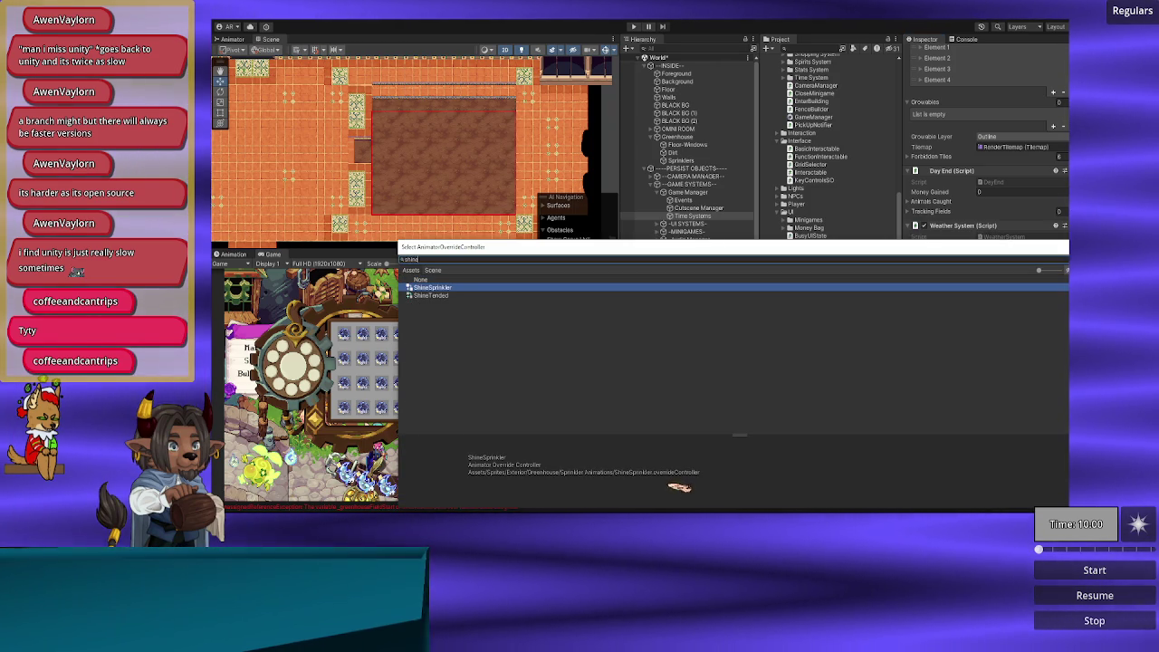
key("Return")
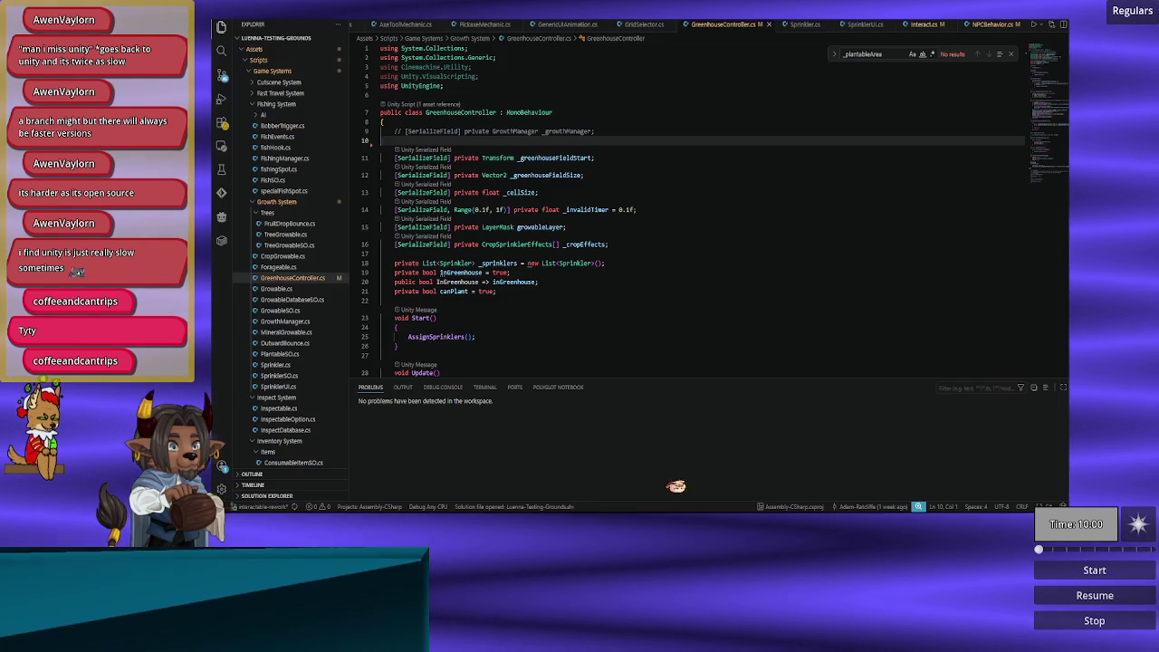
Step: In GreenhouseController.cs, search the file for uses of the _cellSize field
key("alt+Tab")
left_click(529, 194)
key("Up")
key("End")
double_click(519, 193)
key("ctrl+f")
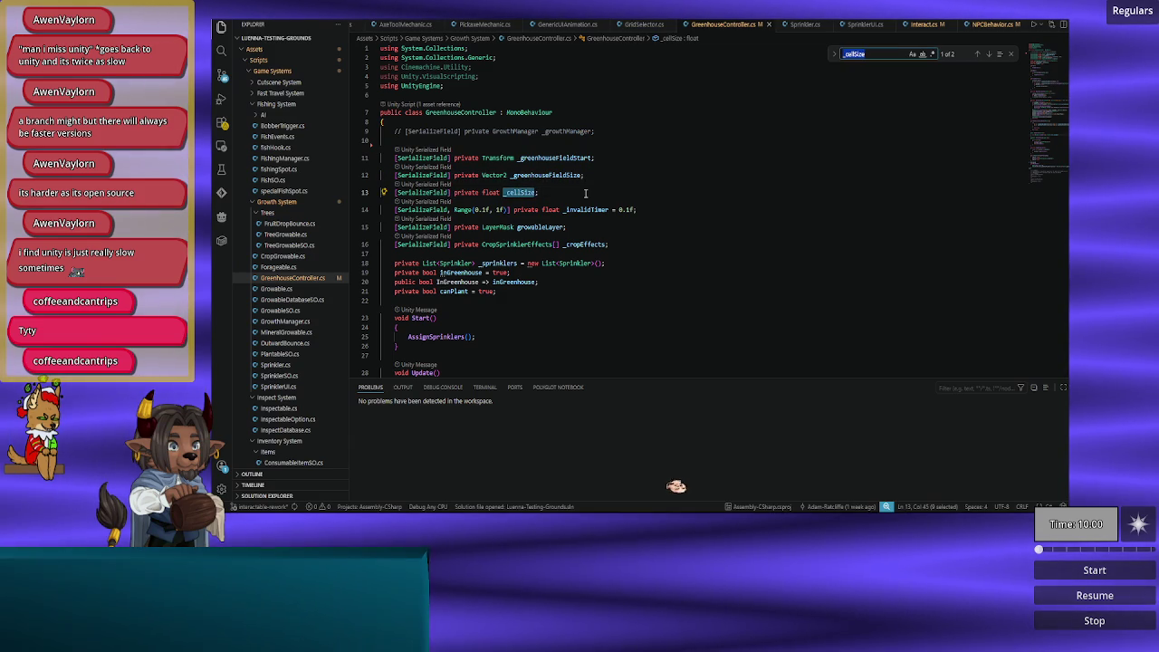
key("Return")
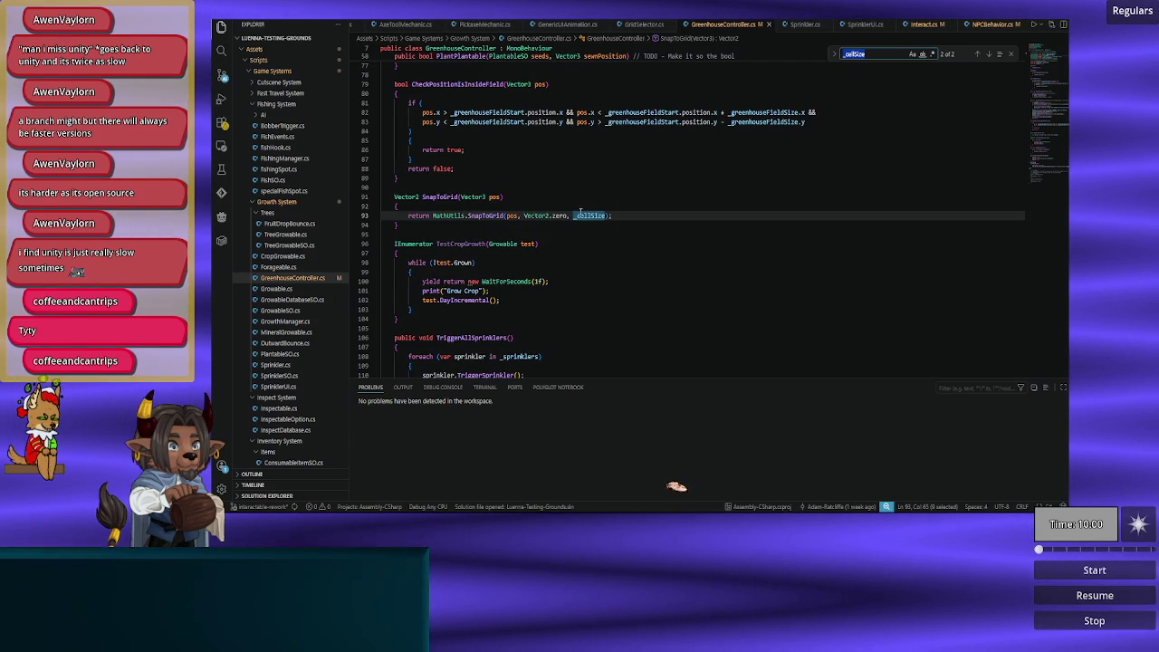
Step: Step through every use of the SnapToGrid method
scroll(638, 285, "up", 5)
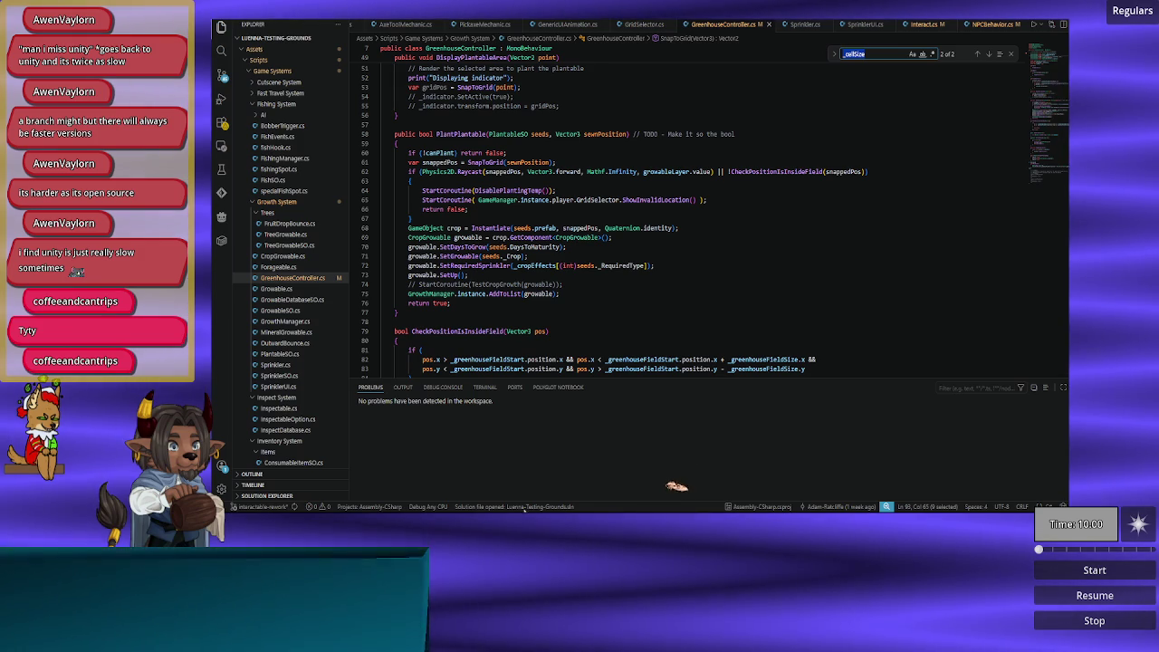
scroll(522, 269, "down", 7)
double_click(450, 245)
key("F3")
key("F3")
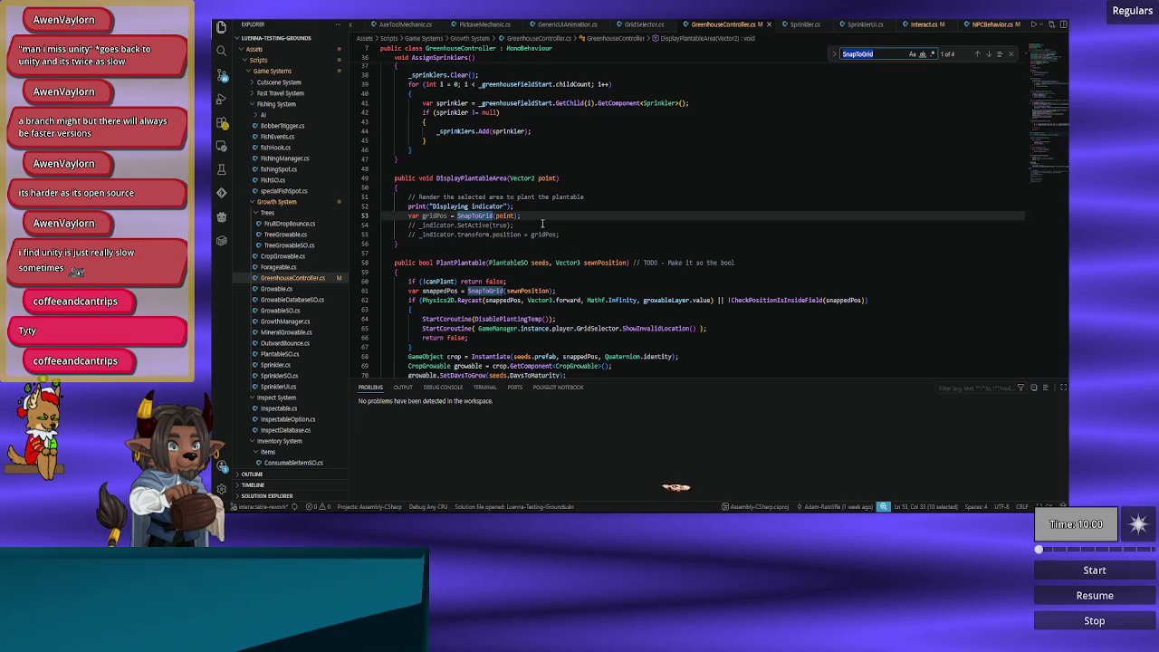
scroll(511, 260, "up", 2)
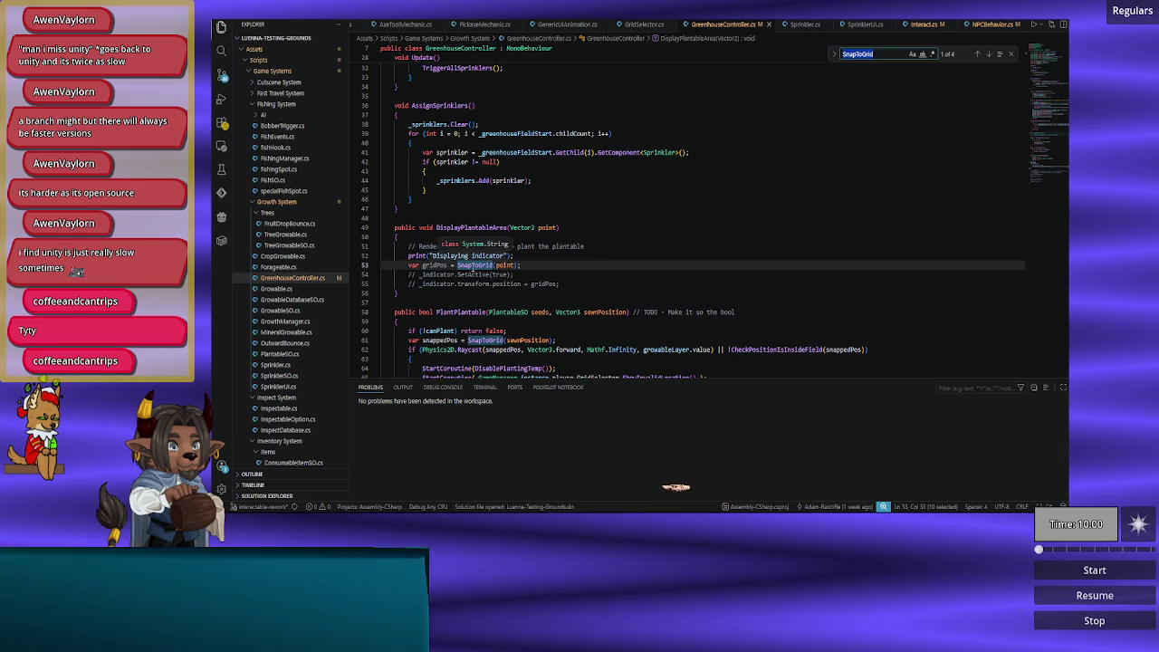
scroll(462, 272, "down", 3)
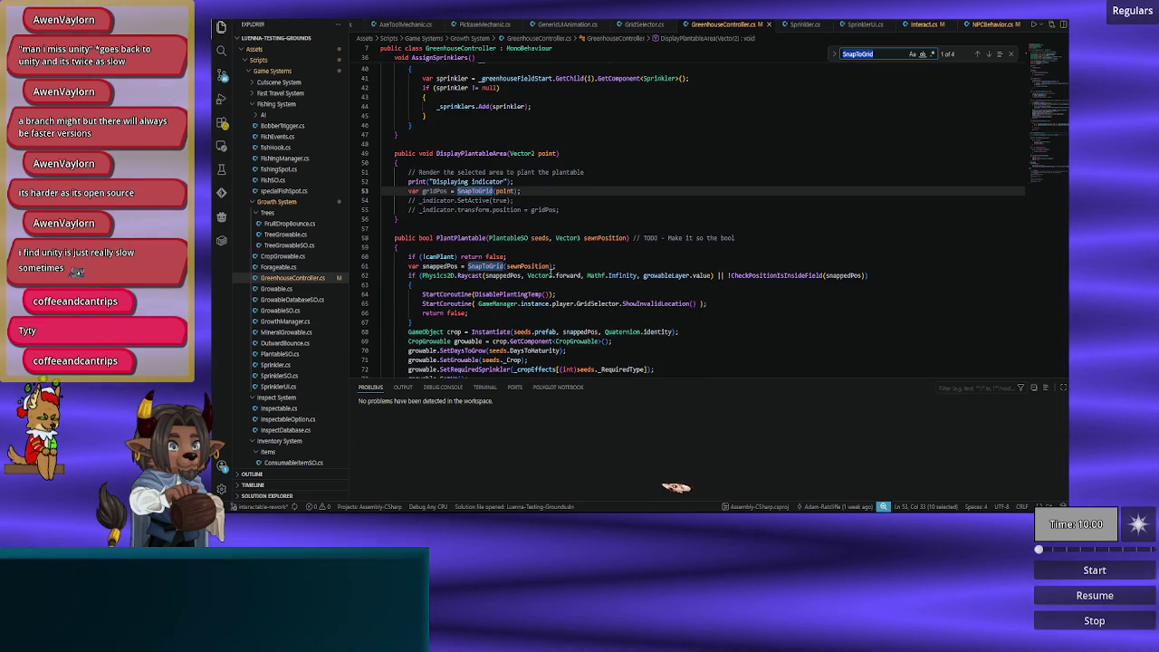
scroll(624, 259, "up", 5)
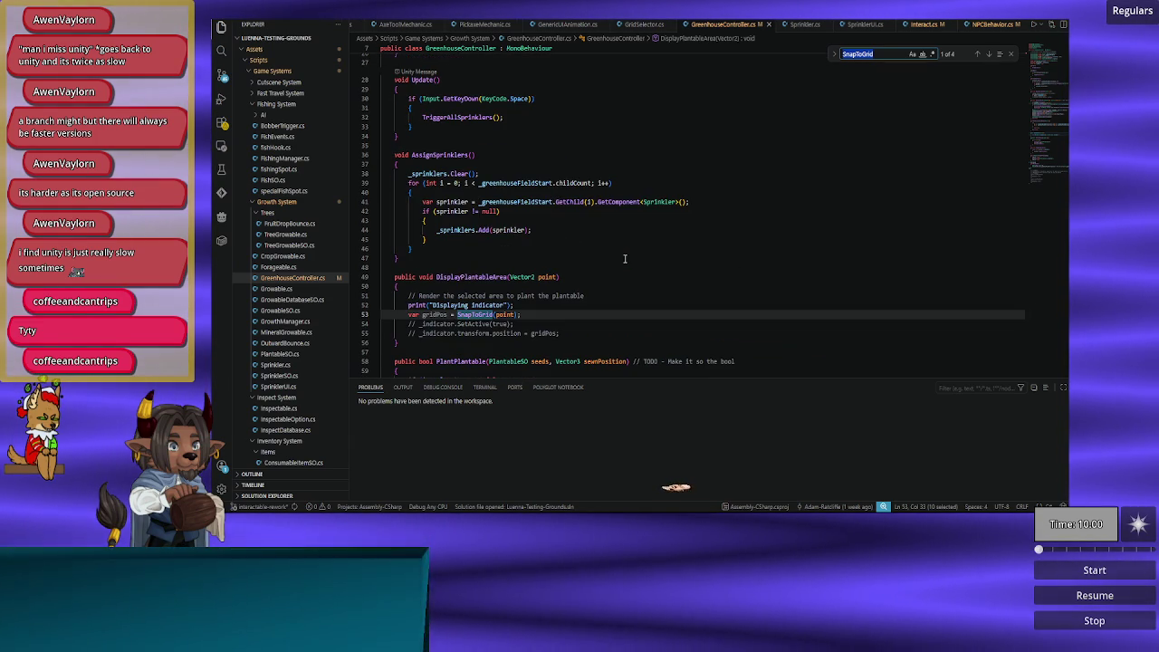
Step: Search the file for DisplayPlantableArea, finding only its single declaration
double_click(462, 276)
key("ctrl+f")
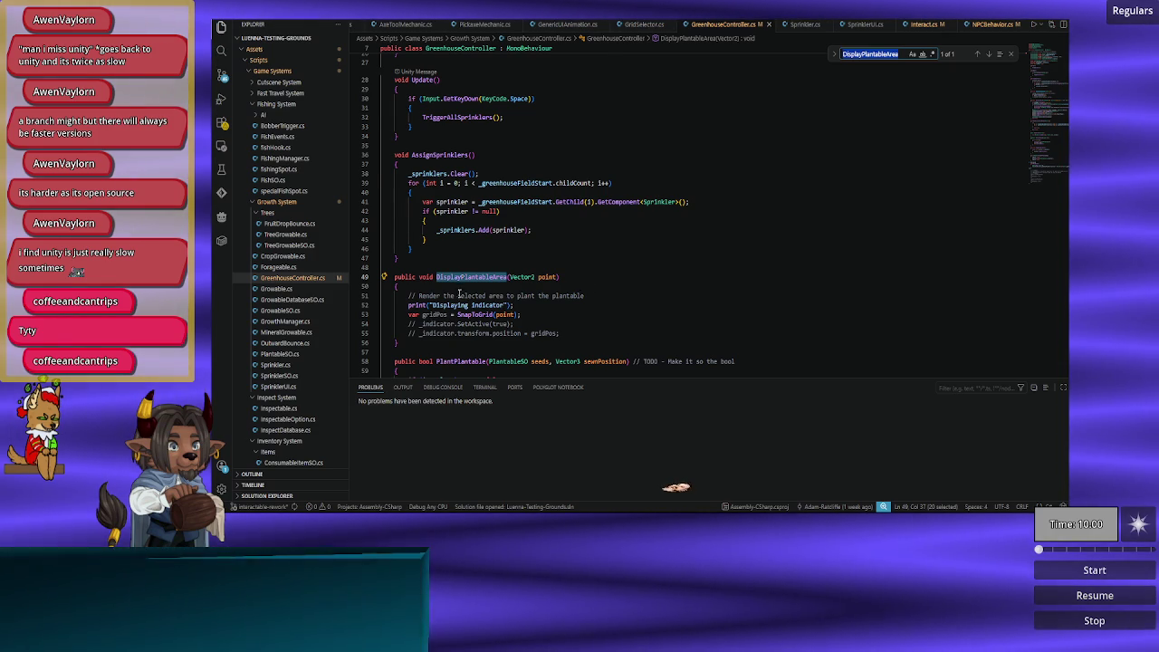
scroll(457, 296, "up", 3)
scroll(468, 286, "down", 7)
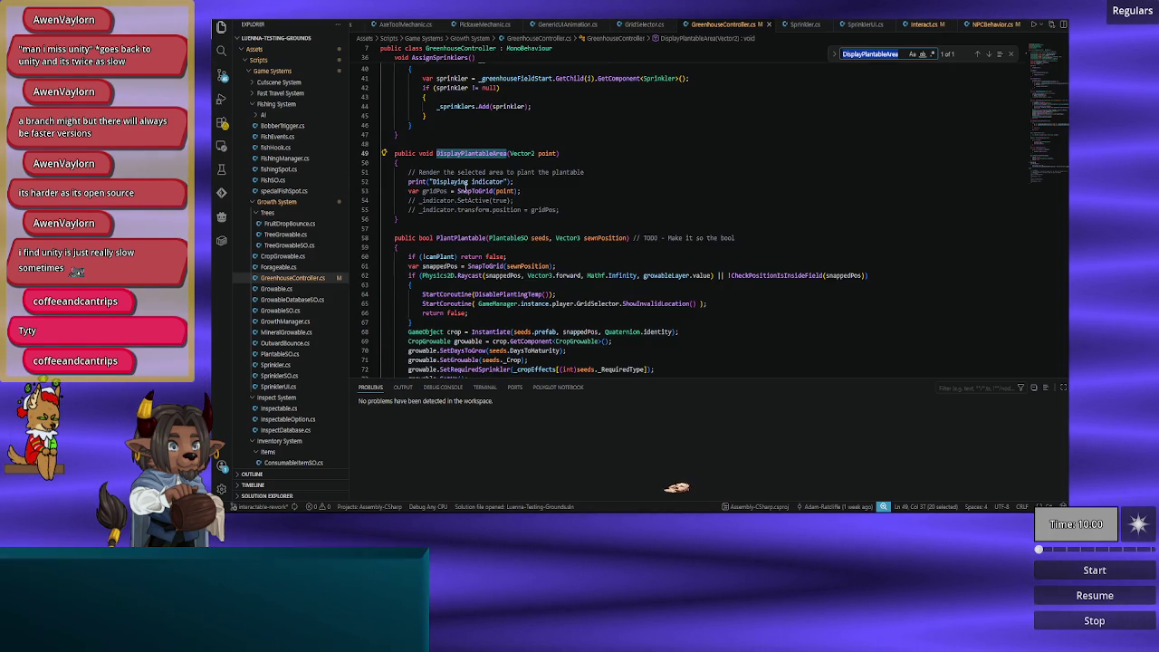
scroll(466, 186, "down", 2)
scroll(464, 190, "down", 4)
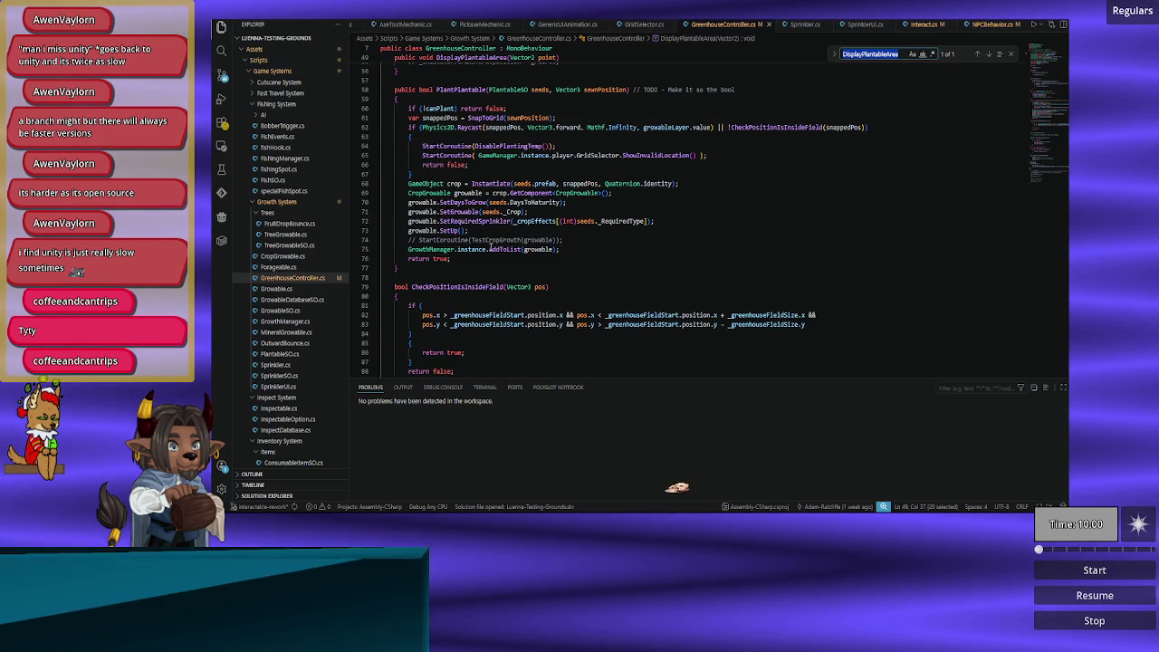
scroll(497, 262, "up", 10)
scroll(497, 262, "up", 3)
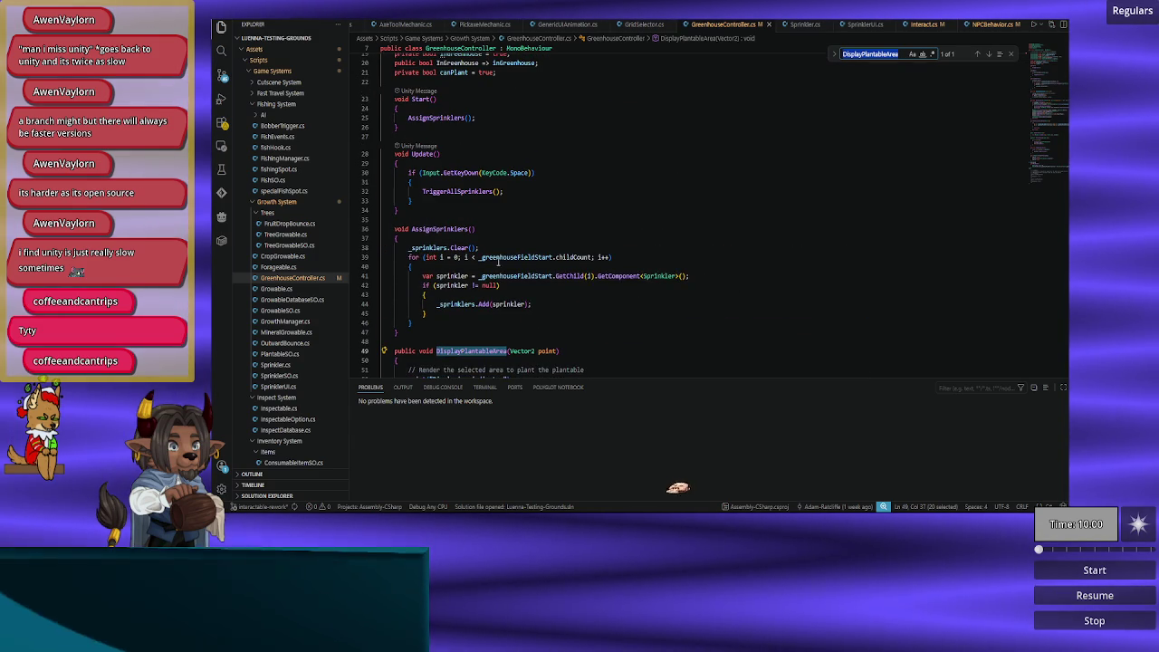
scroll(904, 33, "down", 2)
scroll(904, 32, "down", 3)
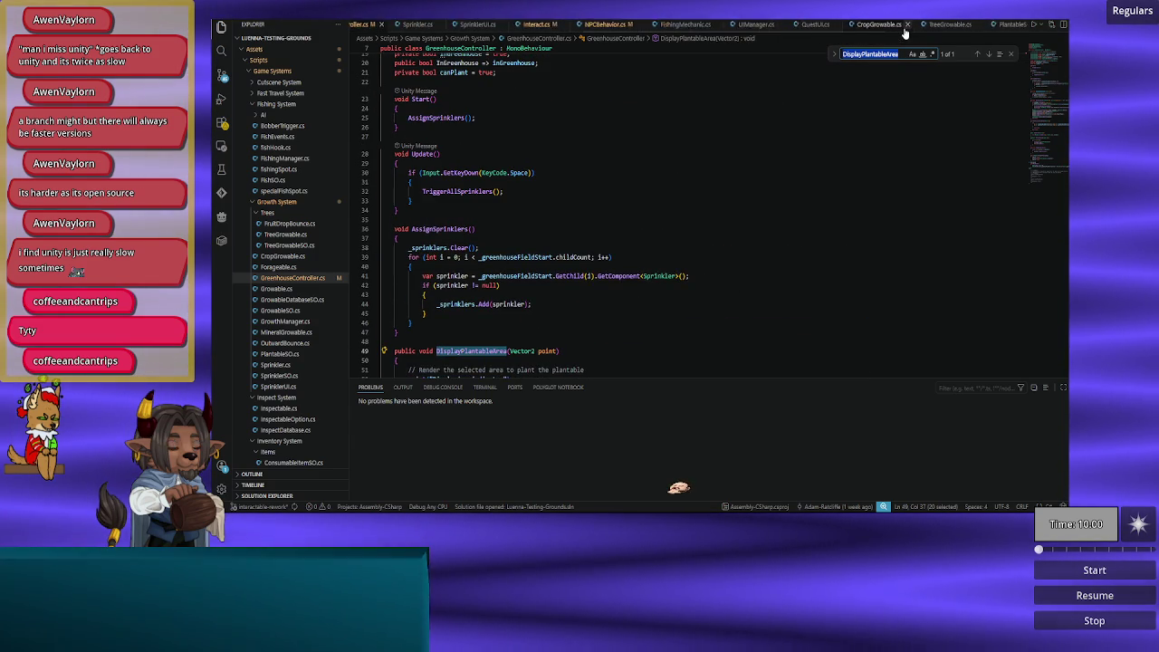
scroll(904, 33, "down", 2)
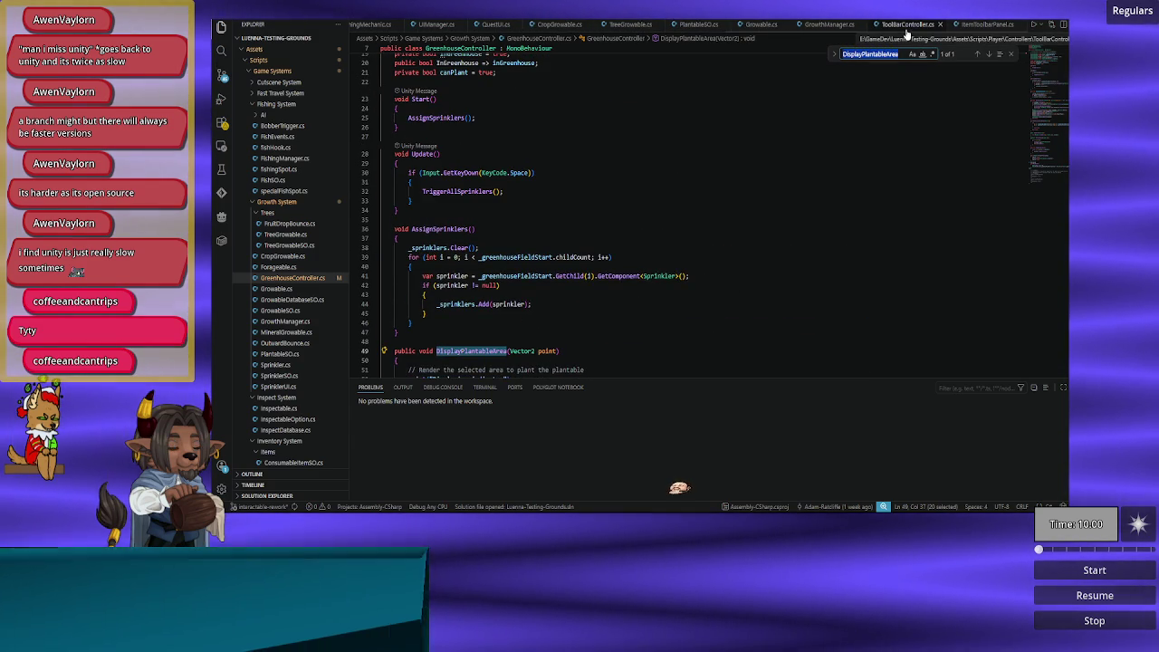
left_click(907, 32)
type("null")
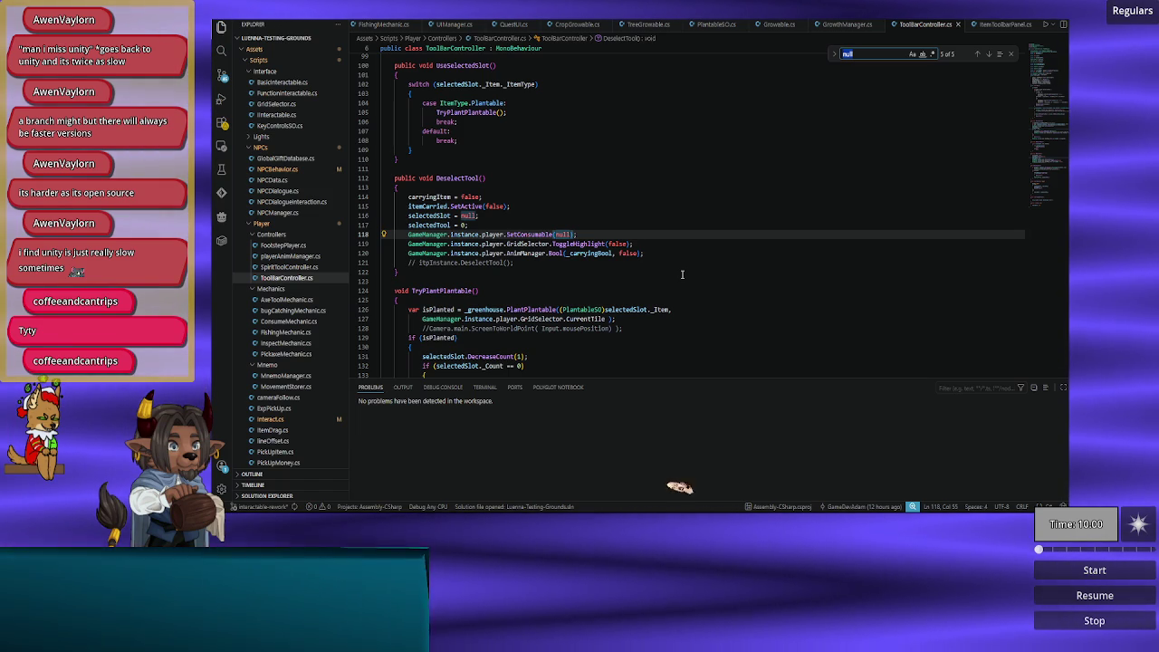
Step: Search ToolBarController.cs for 'plant' and review OnToolSelected and TryPlantPlantable (13 matches)
type("plant")
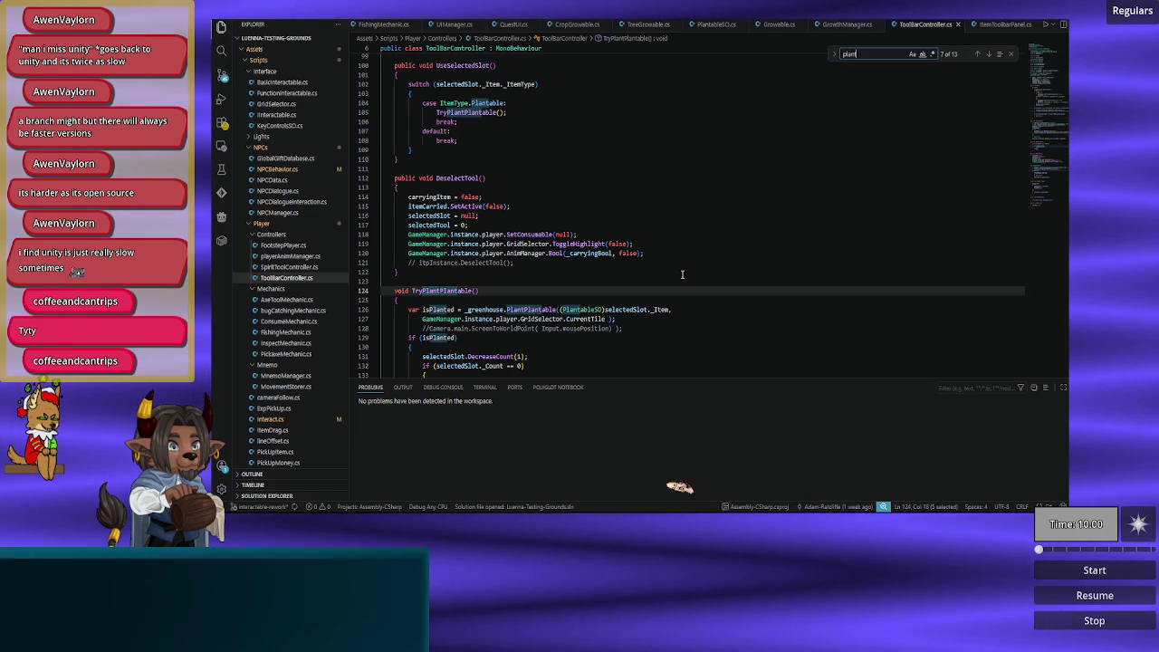
scroll(612, 240, "down", 3)
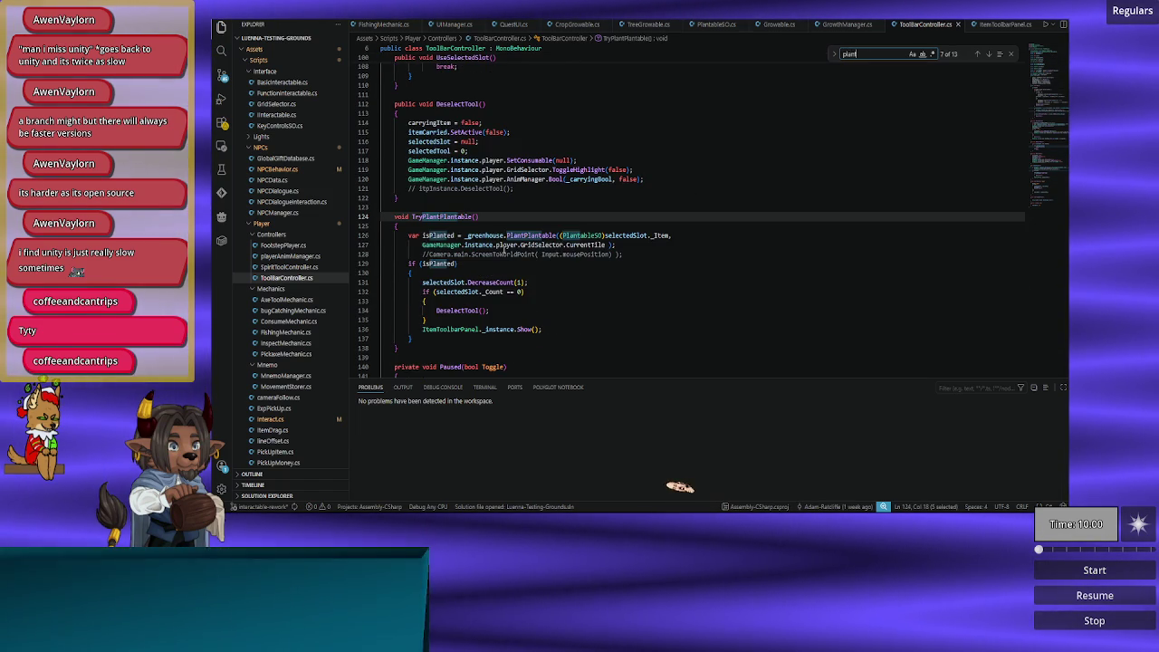
left_click(539, 244)
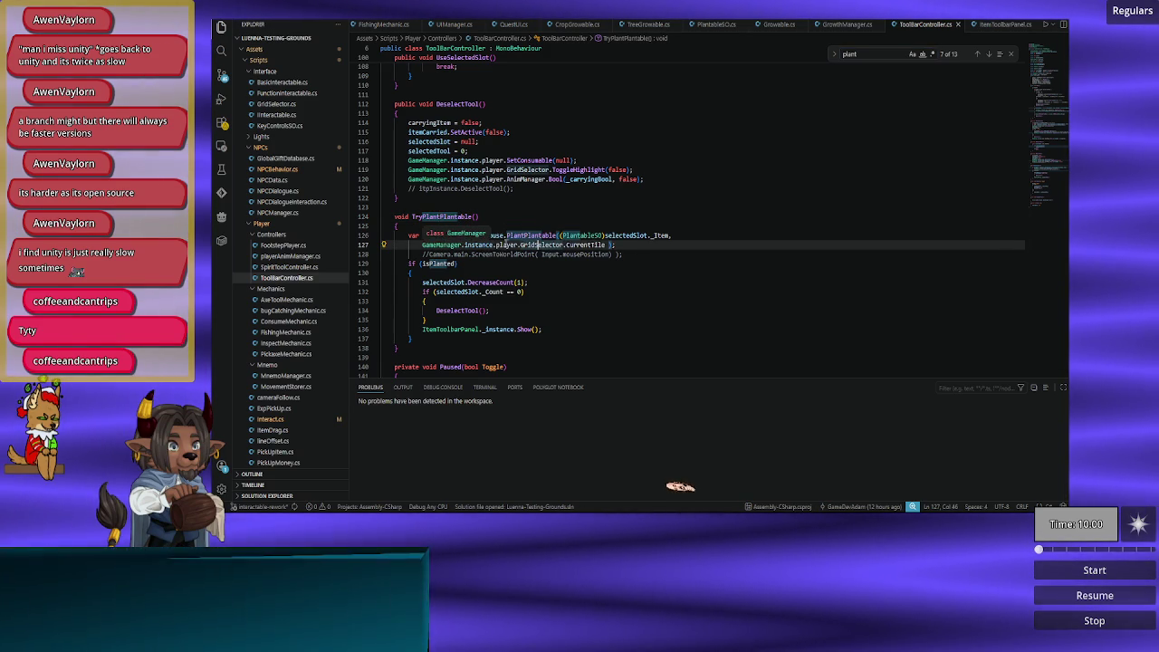
scroll(551, 255, "up", 7)
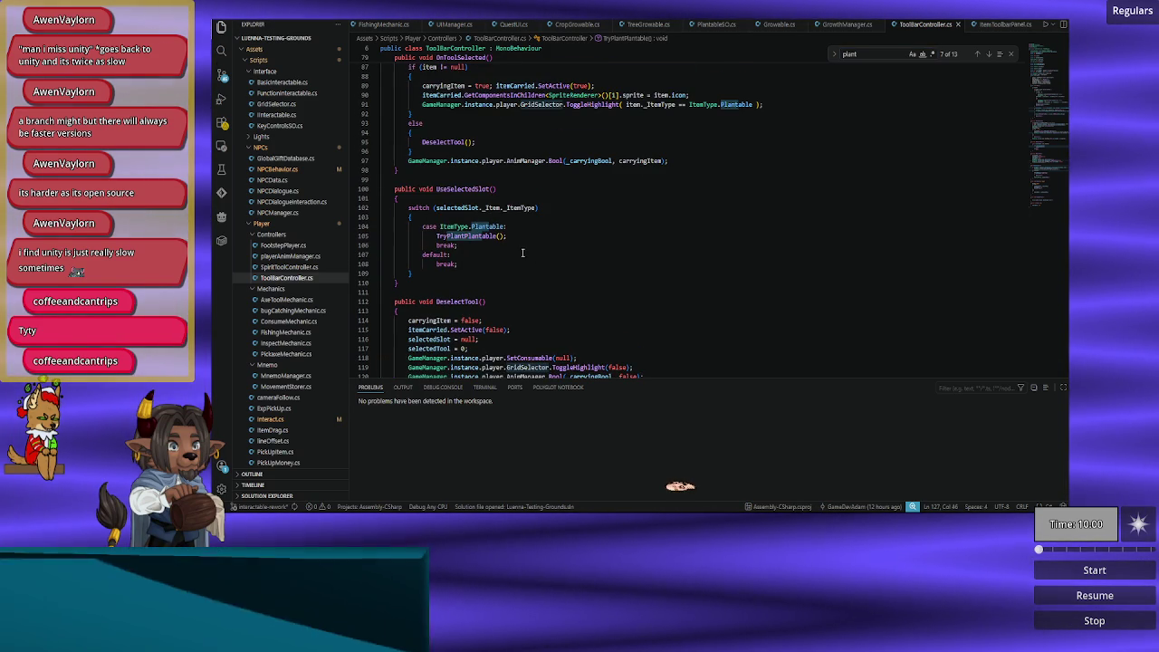
scroll(495, 240, "up", 4)
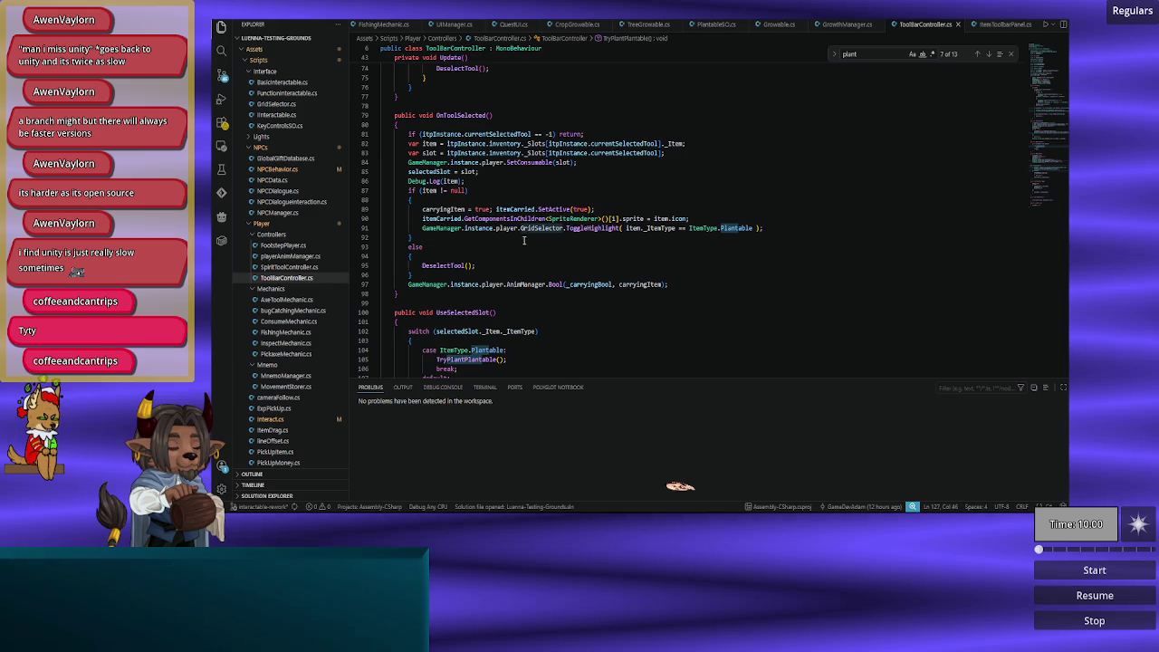
double_click(542, 228)
scroll(546, 232, "up", 1)
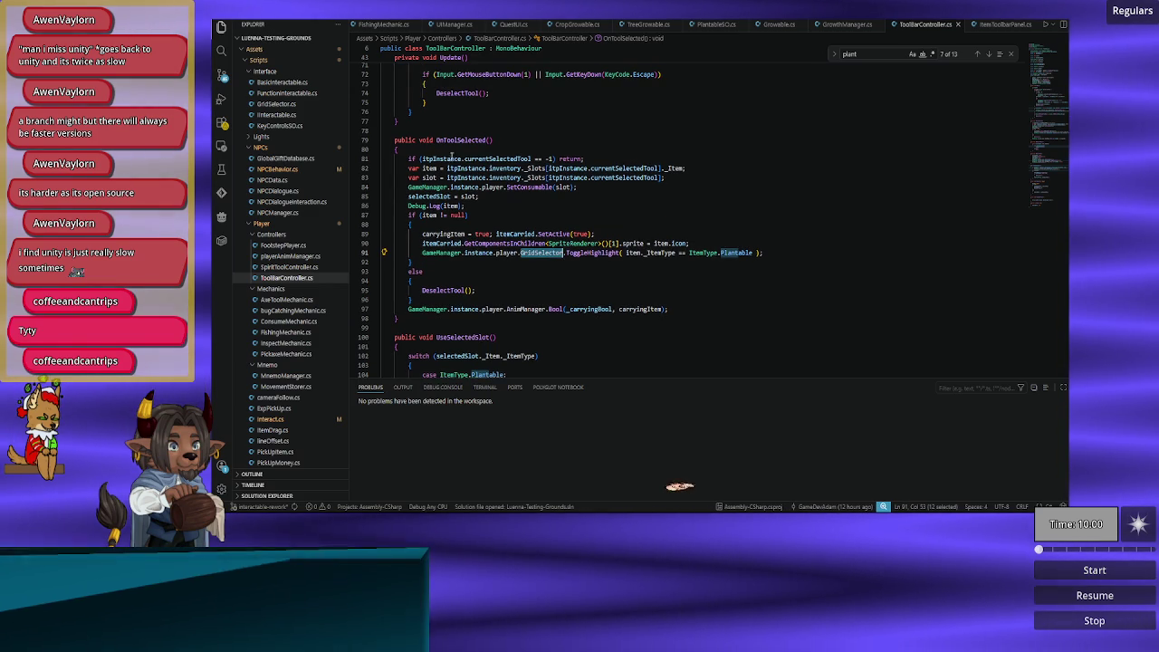
scroll(589, 26, "up", 3)
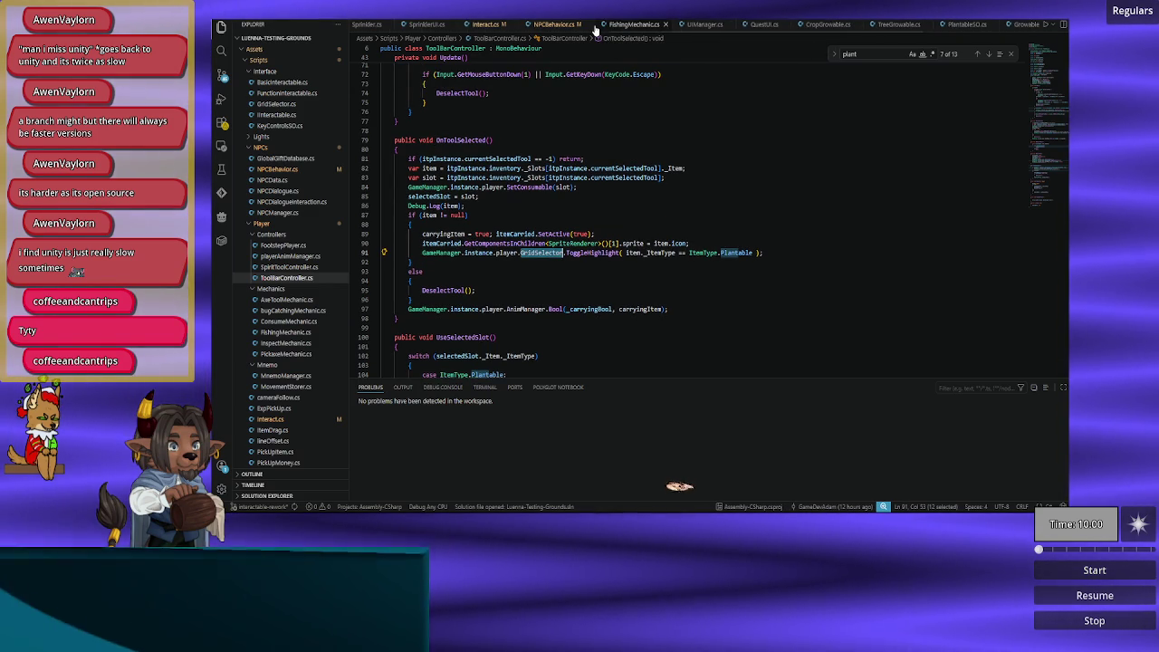
scroll(586, 25, "up", 3)
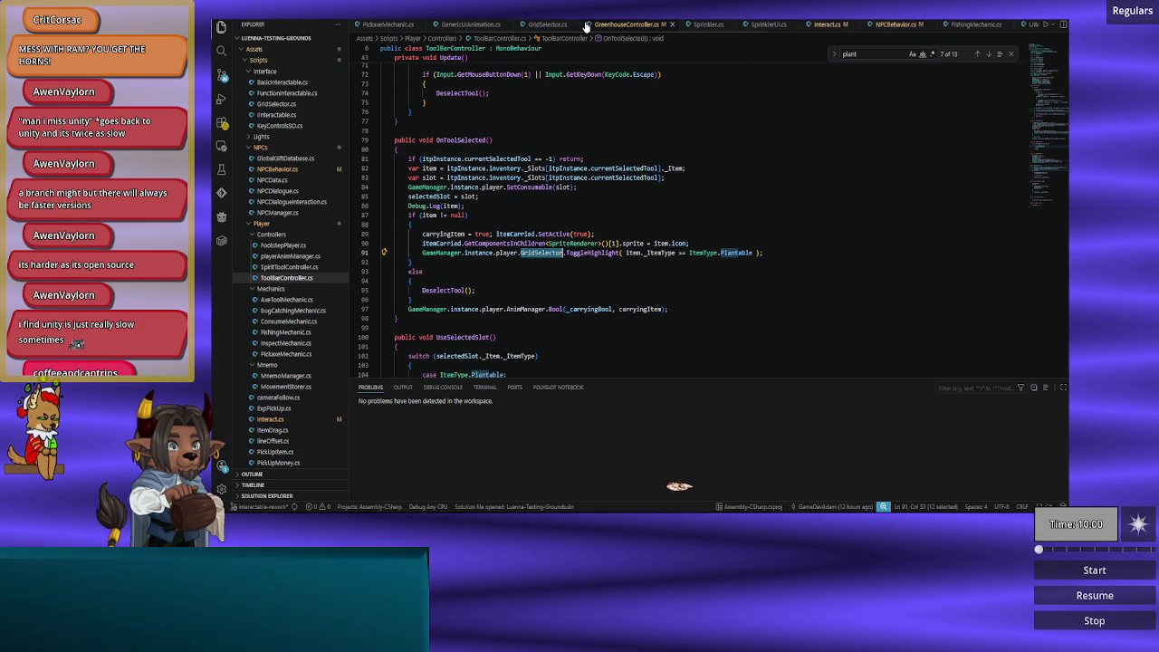
left_click(587, 25)
Step: Find DisplayPlantableArea project-wide and delete its commented-out call on ToolBarController line 69
scroll(570, 297, "down", 4)
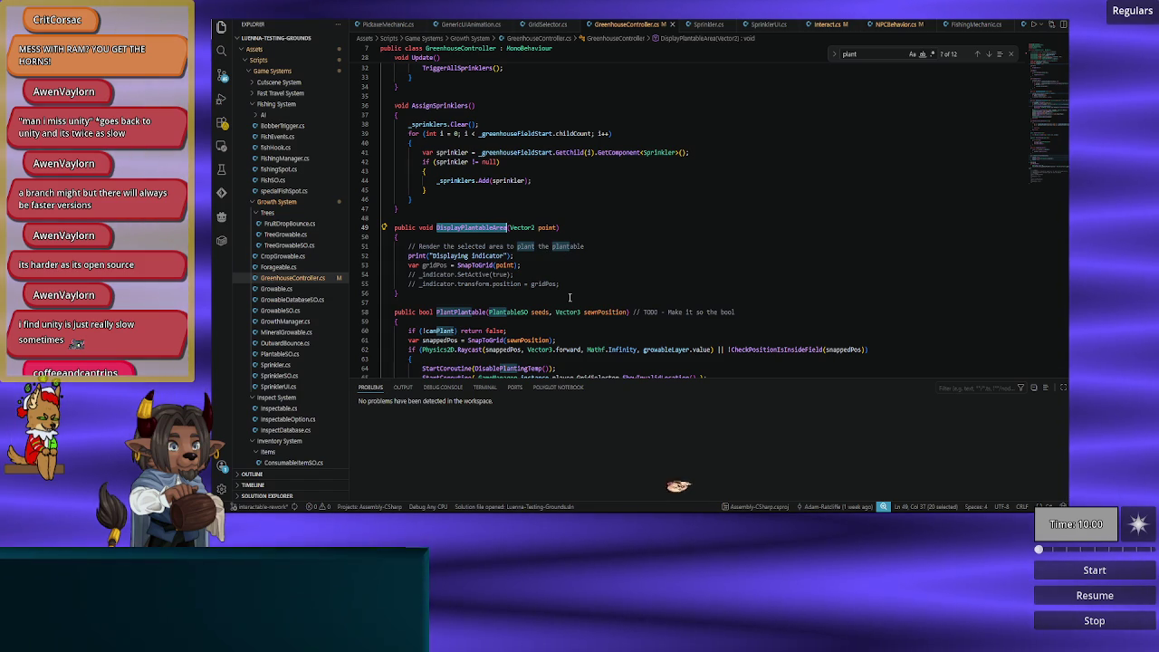
scroll(570, 298, "up", 5)
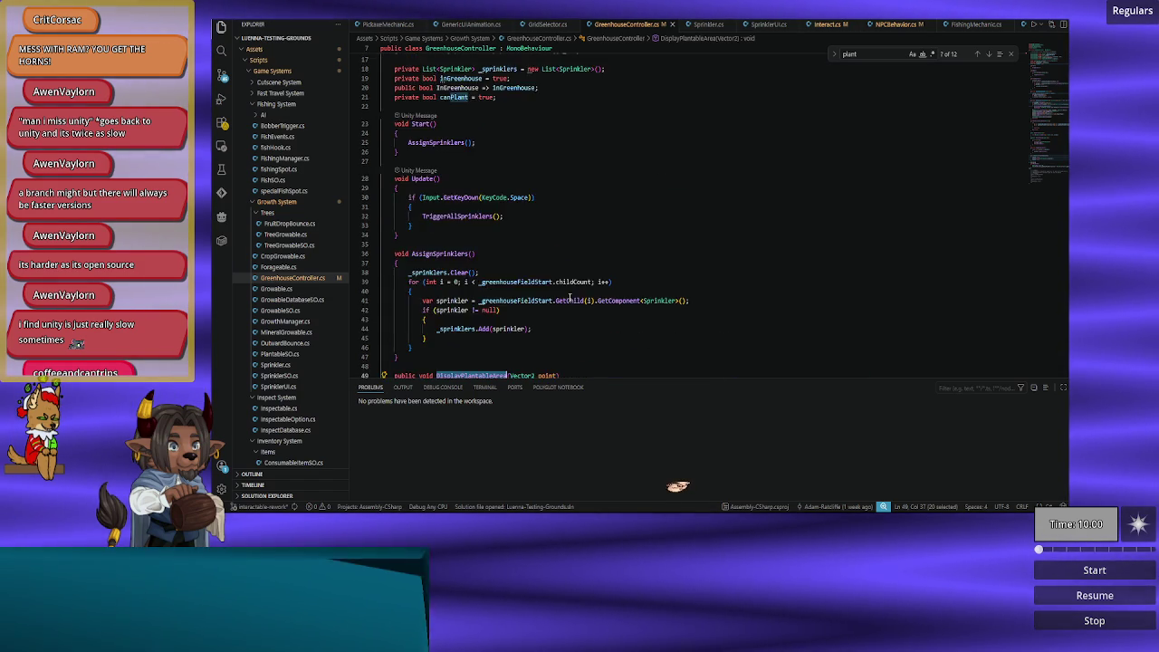
scroll(570, 297, "down", 9)
scroll(570, 297, "up", 1)
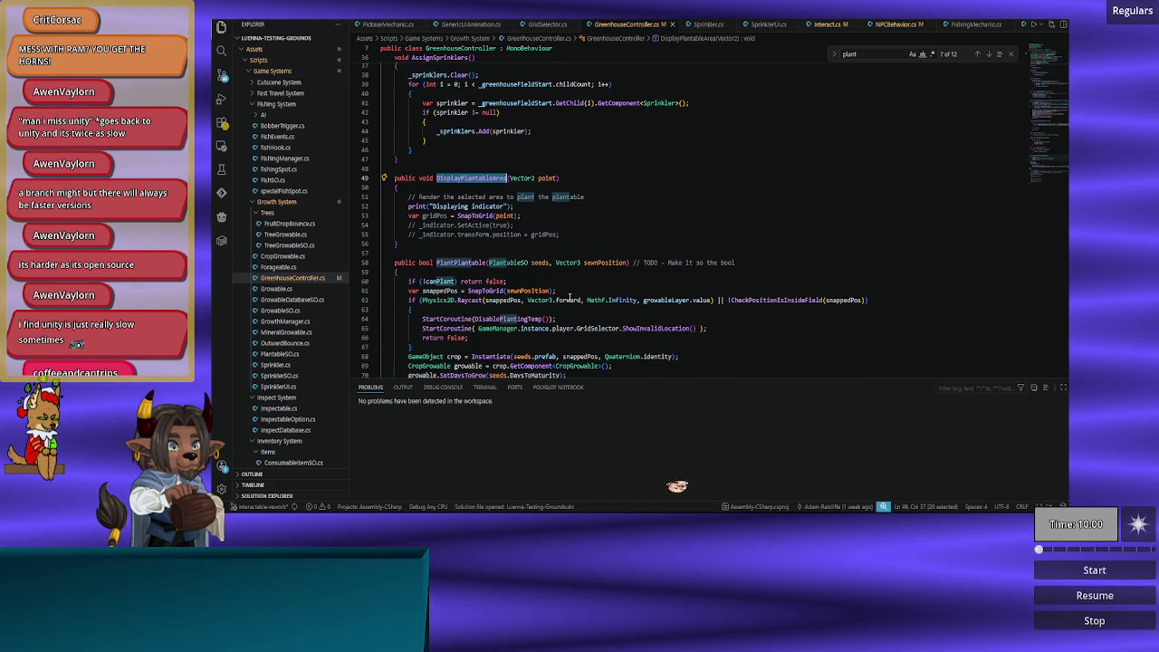
key("ctrl+f")
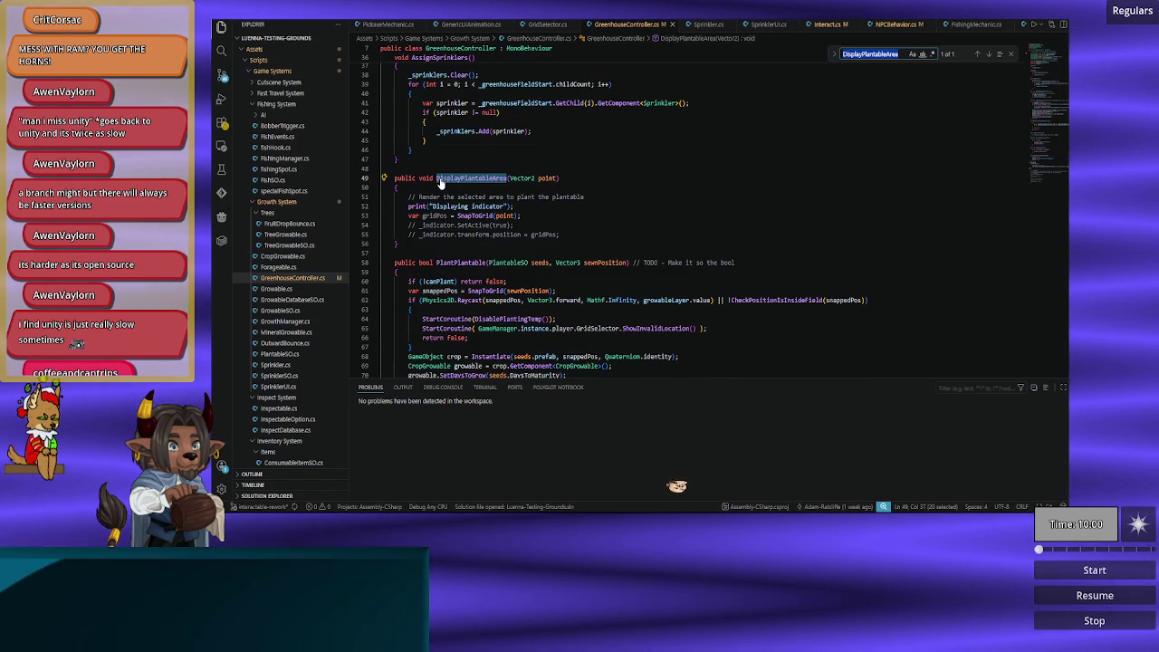
key("ctrl+shift+f")
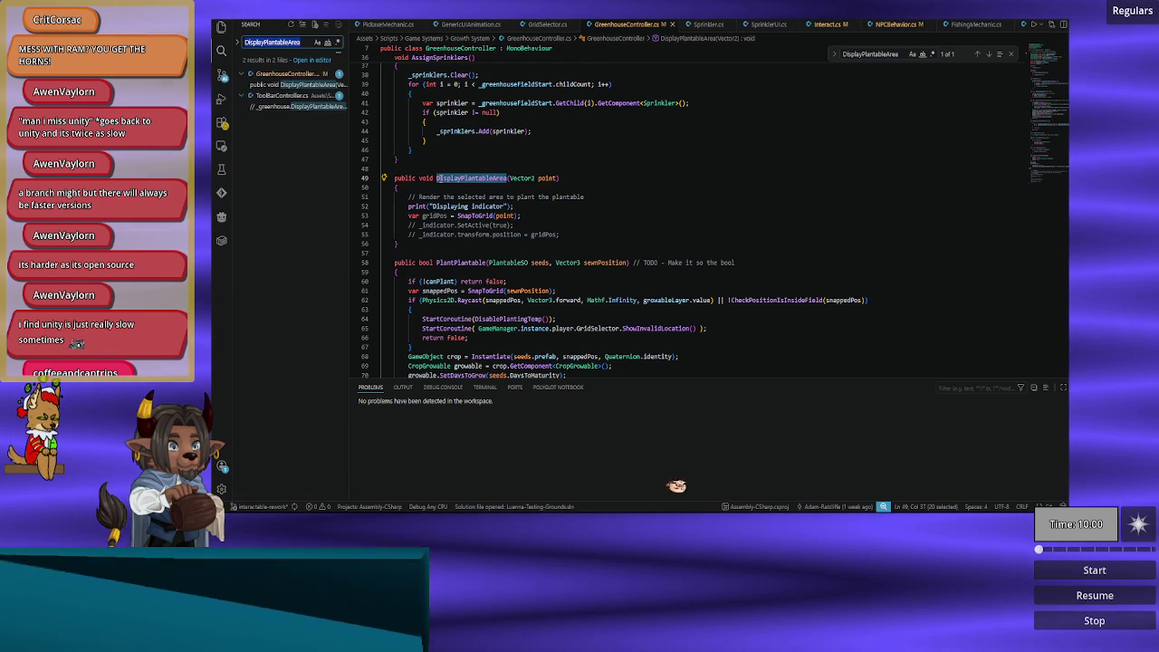
left_click(278, 109)
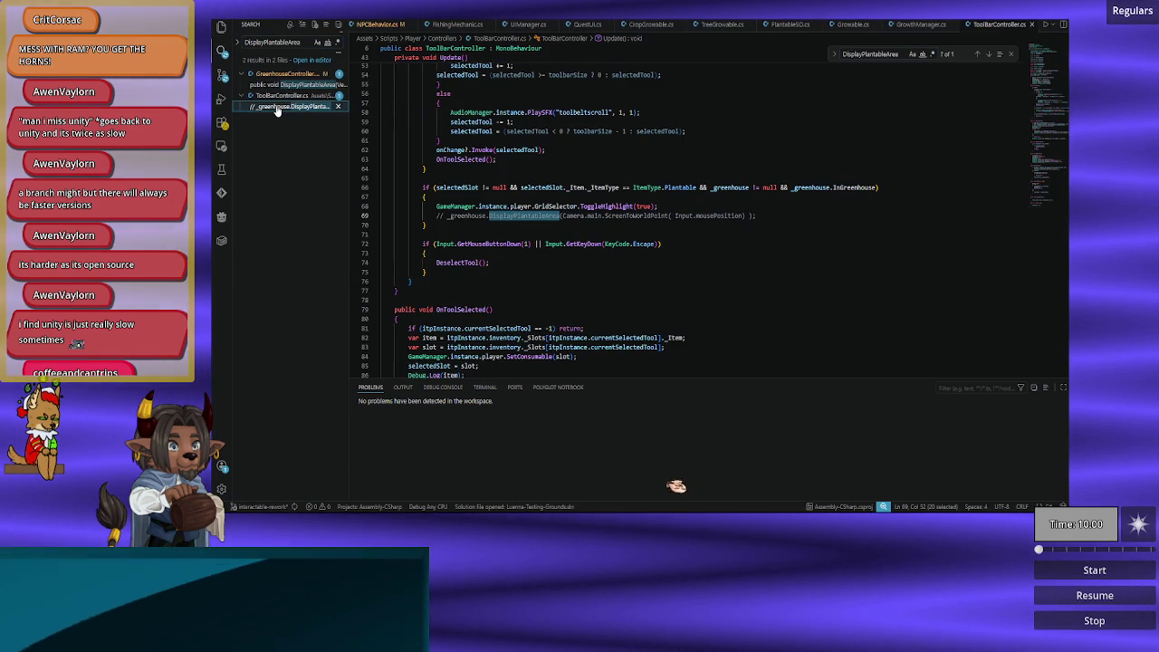
left_click_drag(770, 221, 786, 205)
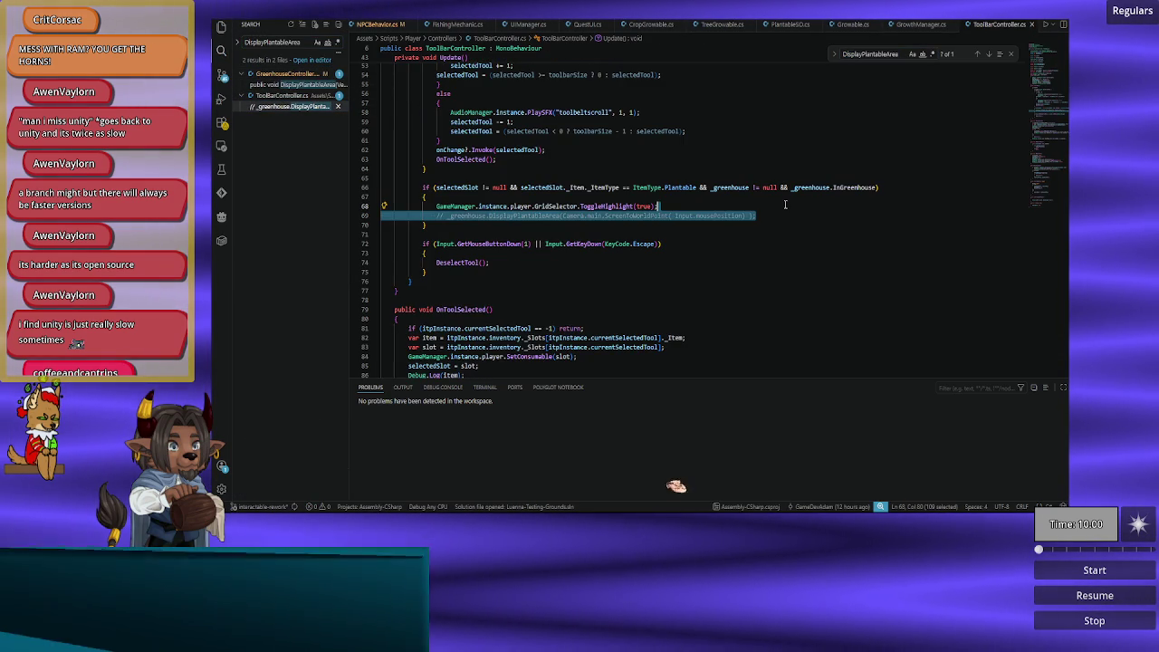
key("Delete")
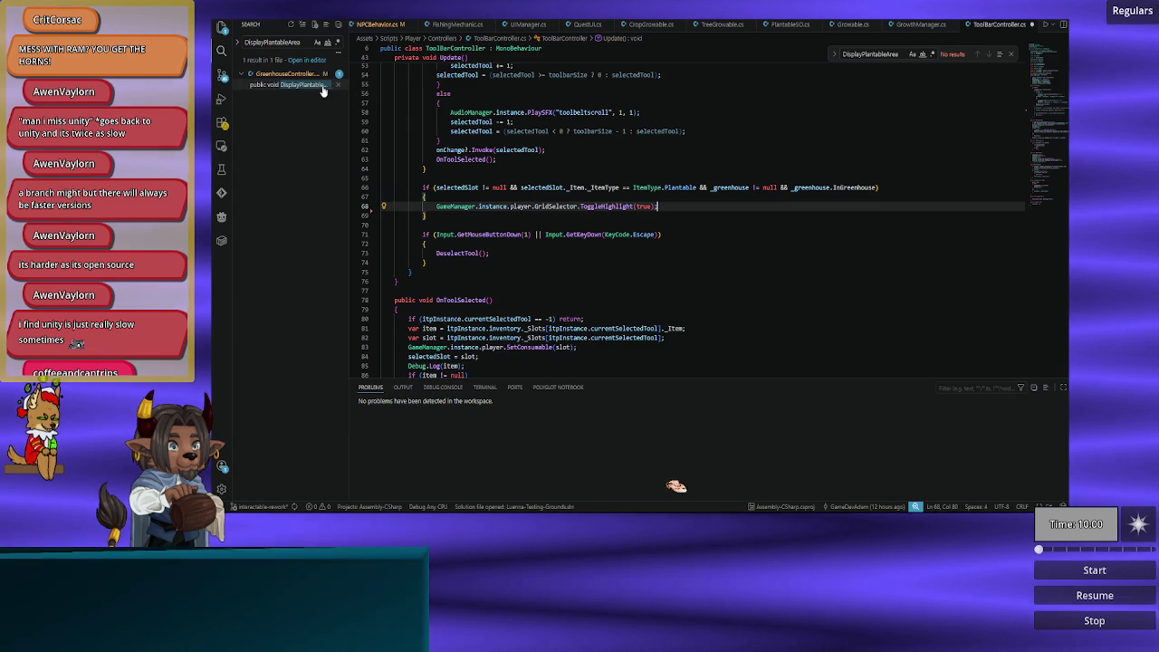
Step: Delete the entire DisplayPlantableArea method from GreenhouseController.cs
left_click(322, 84)
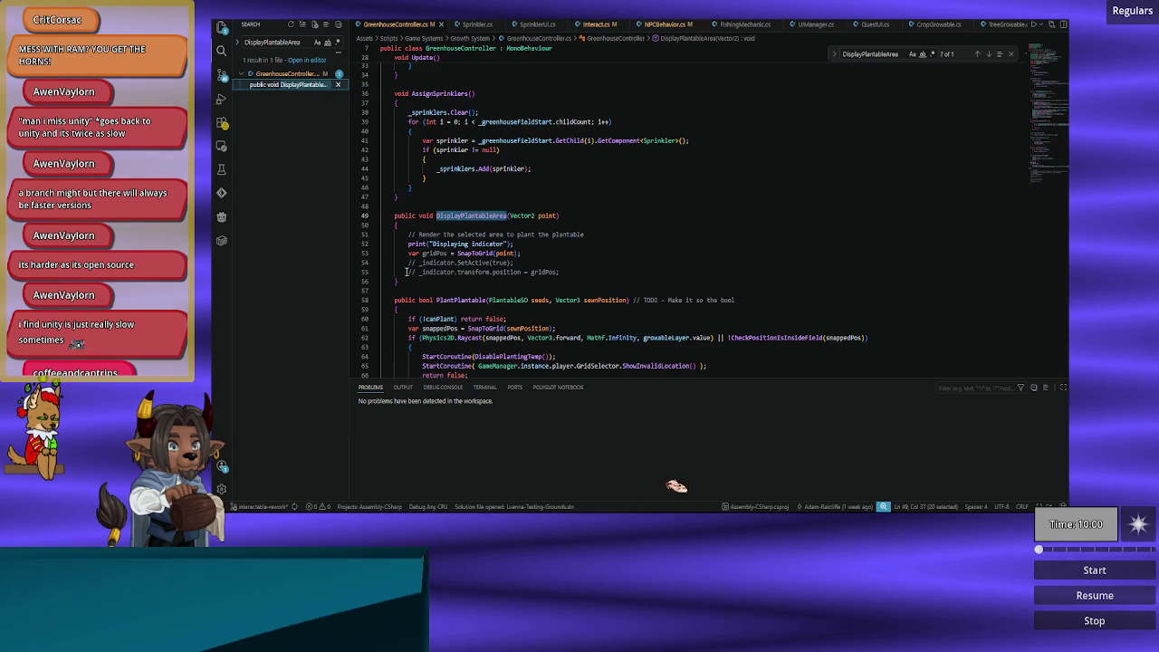
left_click_drag(410, 285, 434, 196)
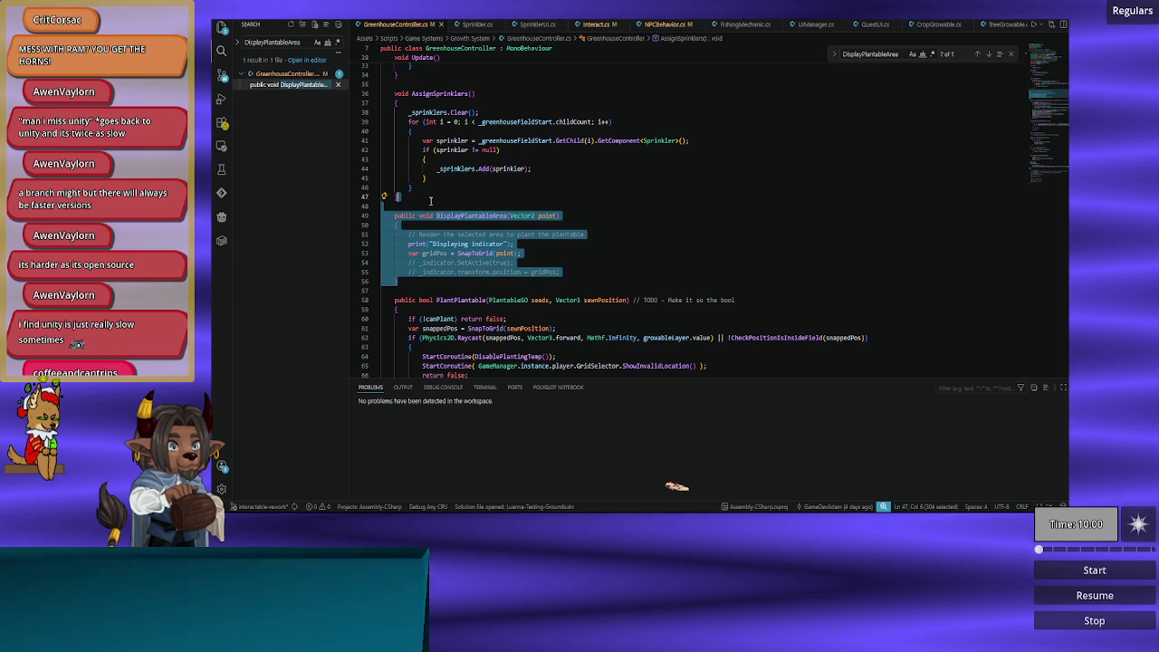
key("Delete")
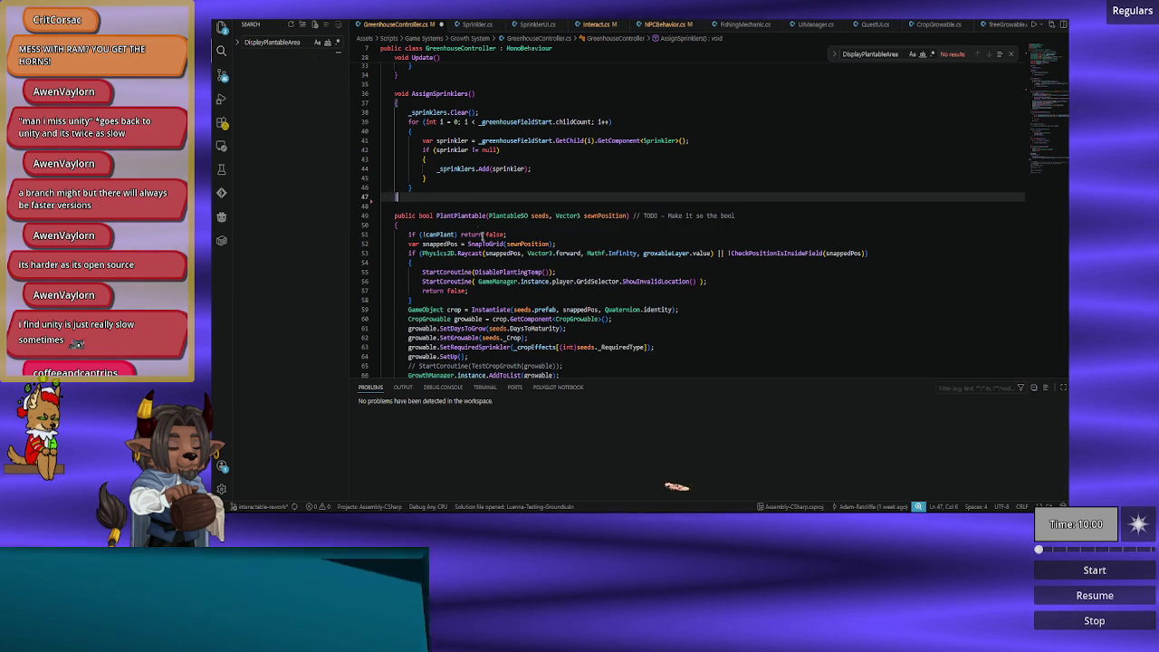
Step: Trace sewnPosition and snappedPos uses and the PlantPlantable call passing CurrentTile in ToolBarController
left_click(529, 245)
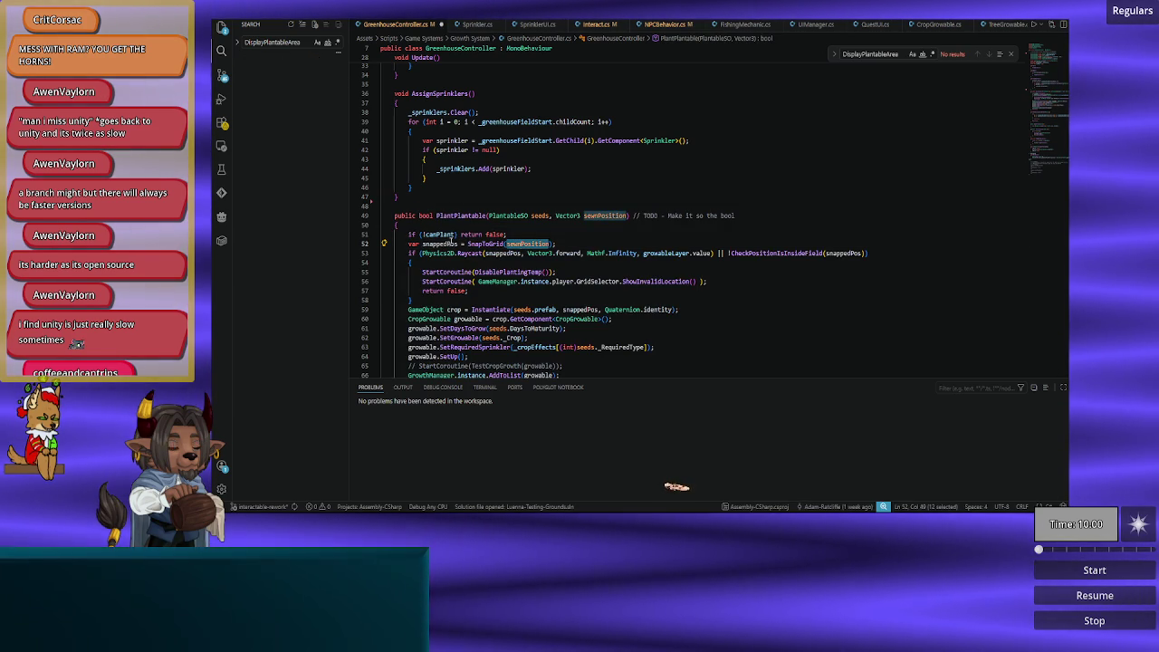
double_click(440, 243)
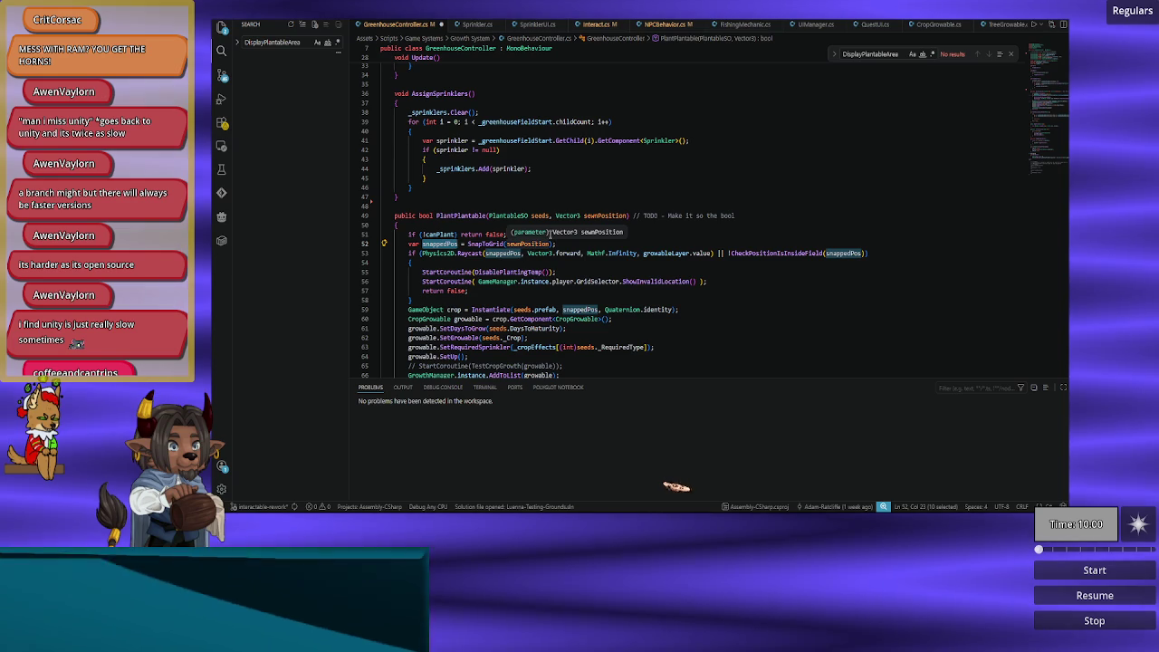
double_click(605, 216)
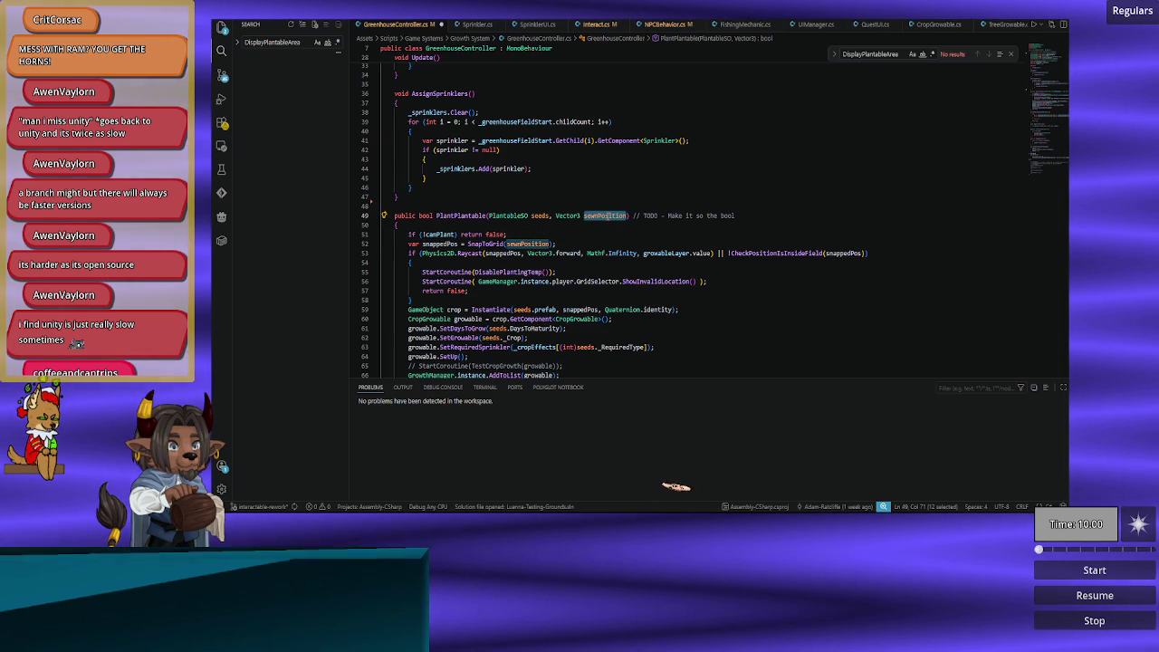
double_click(461, 216)
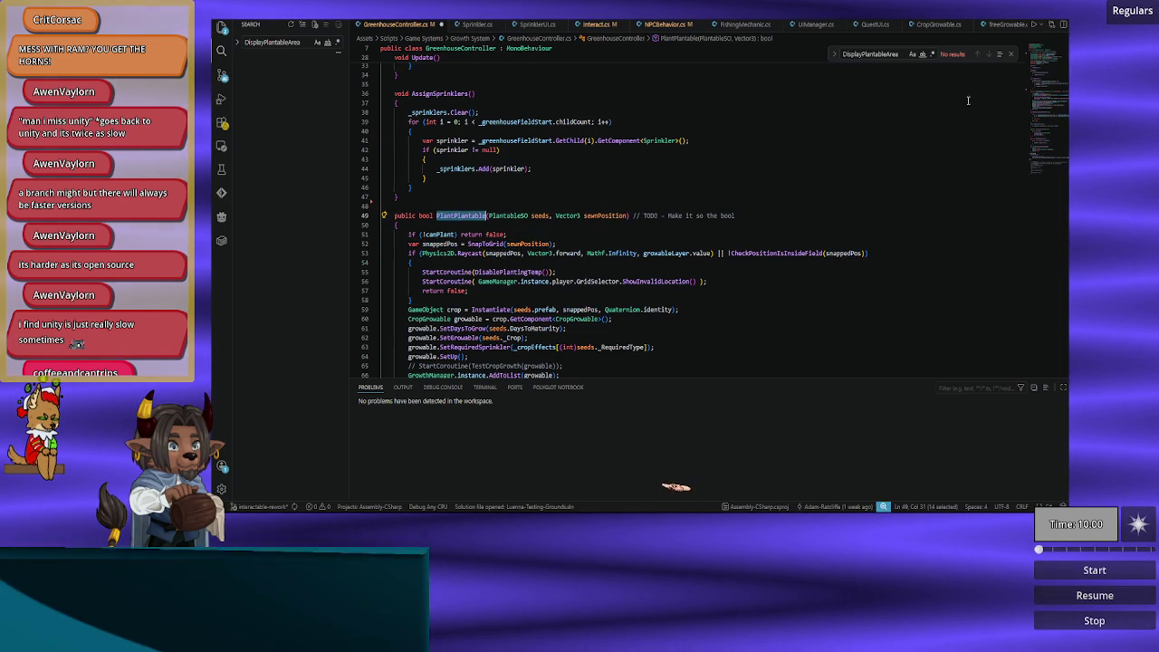
key("ctrl+shift+f")
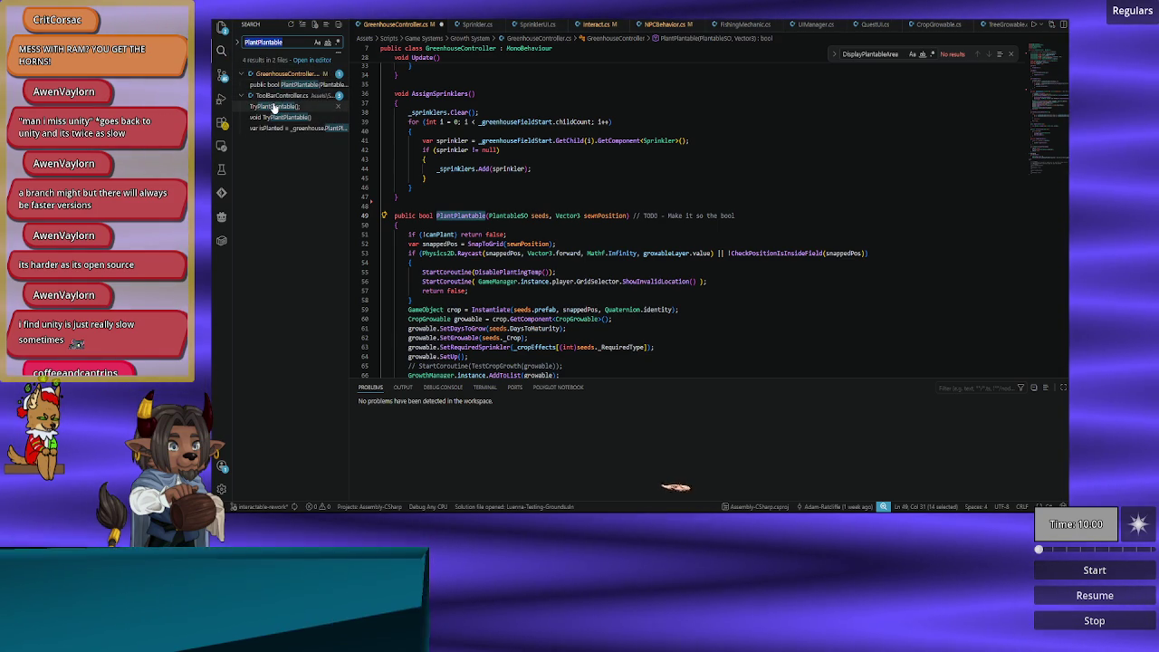
left_click(276, 106)
scroll(513, 267, "down", 5)
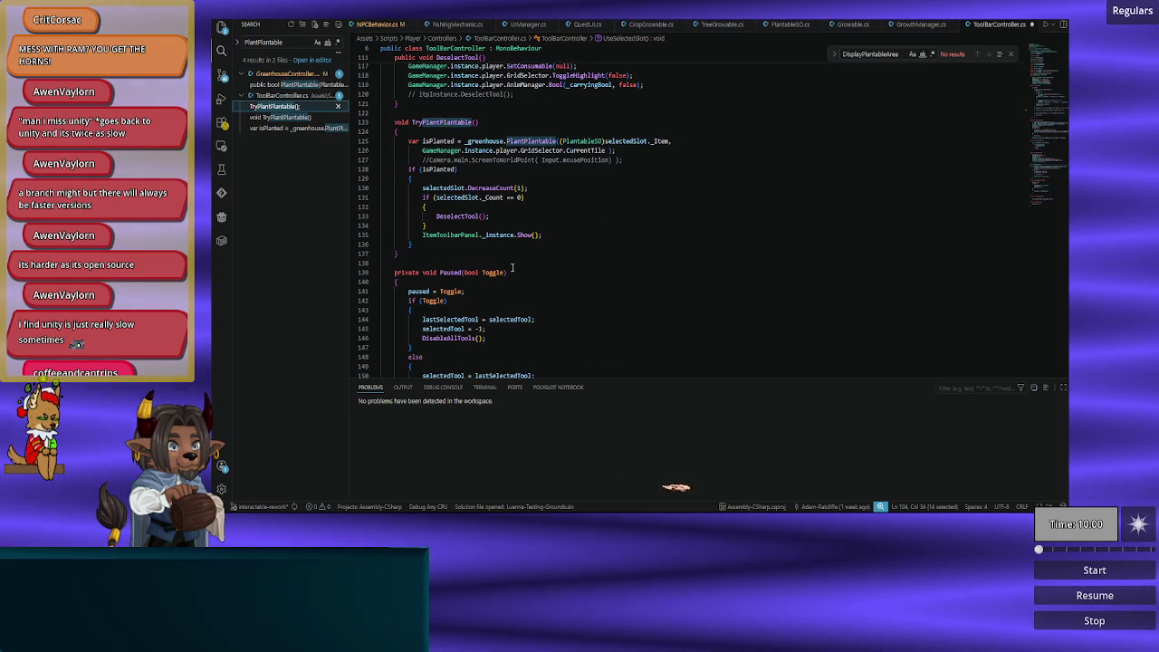
scroll(514, 268, "up", 2)
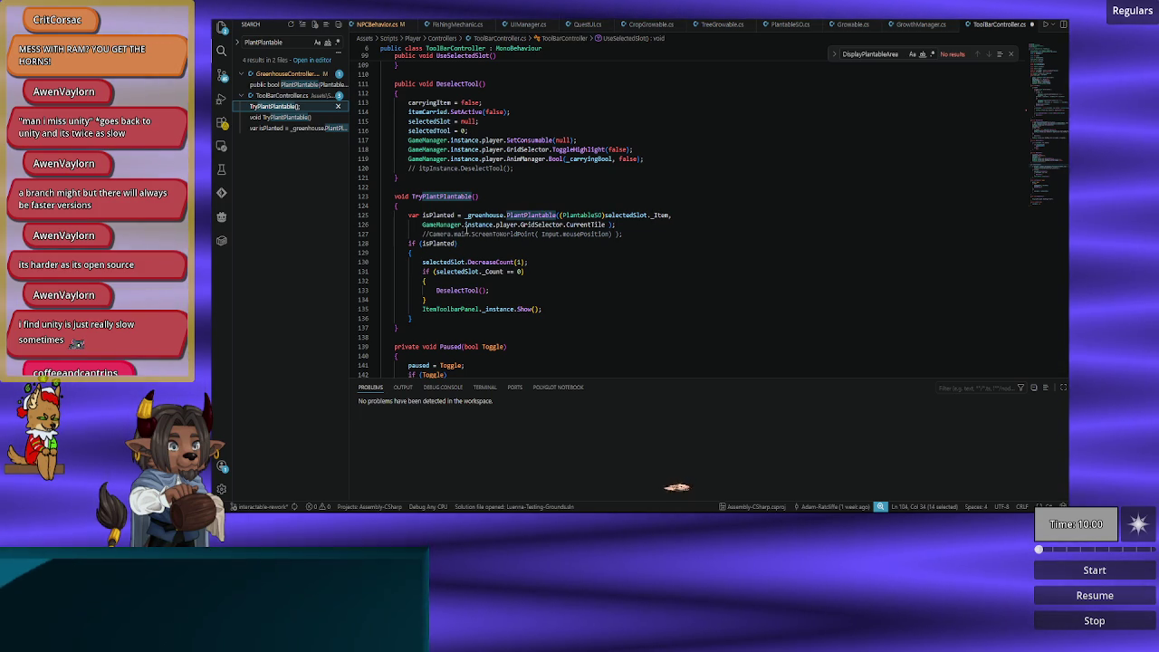
double_click(586, 224)
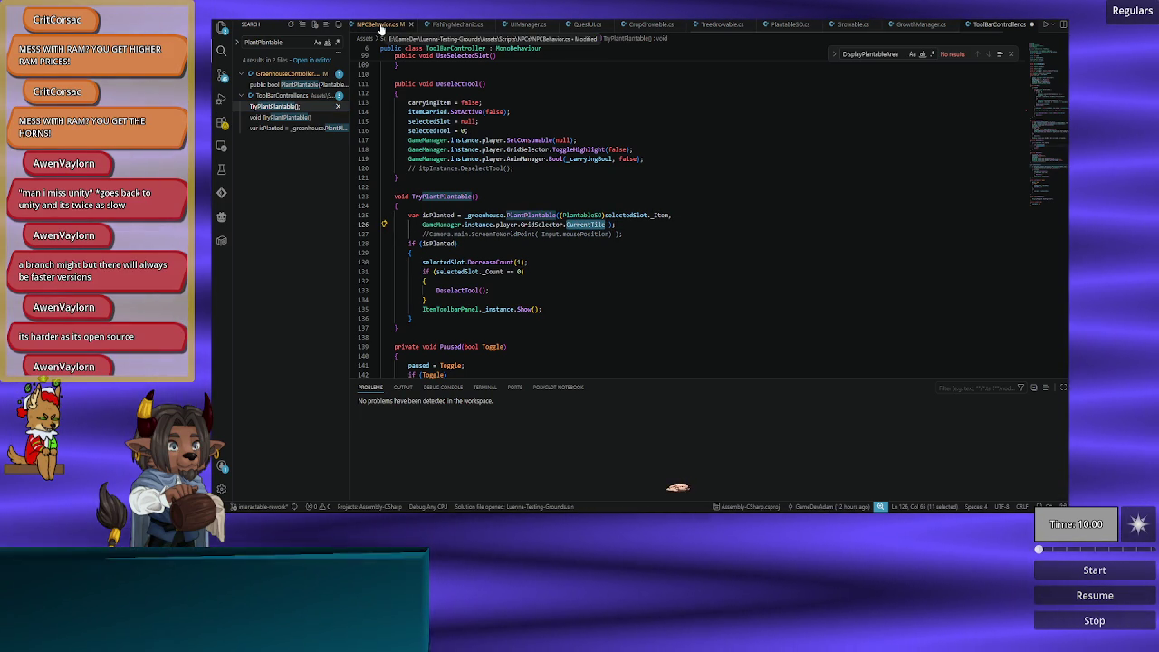
scroll(389, 28, "up", 5)
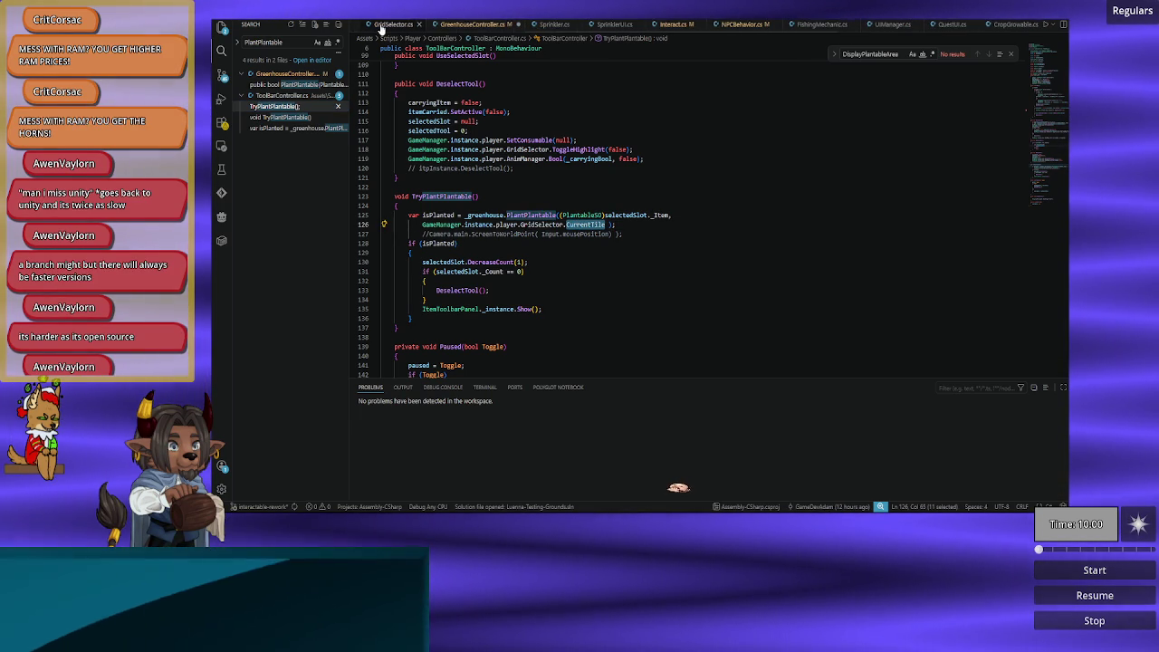
Step: Delete the snappedPos = SnapToGrid line from PlantPlantable in GreenhouseController.cs
left_click(436, 31)
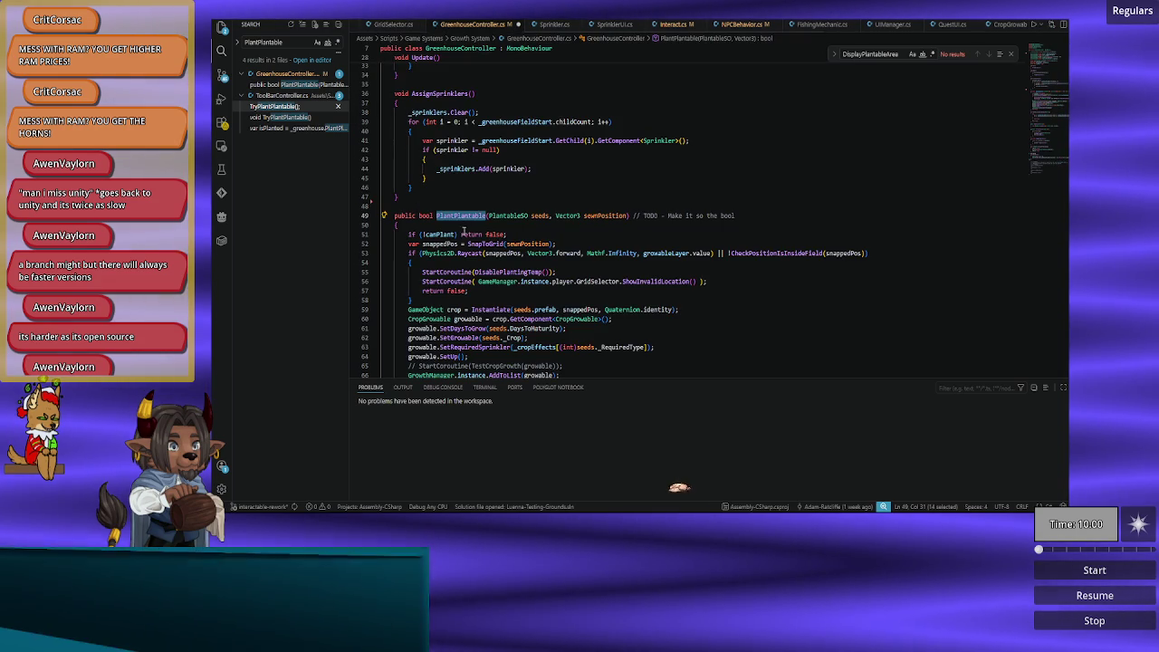
left_click_drag(557, 244, 565, 234)
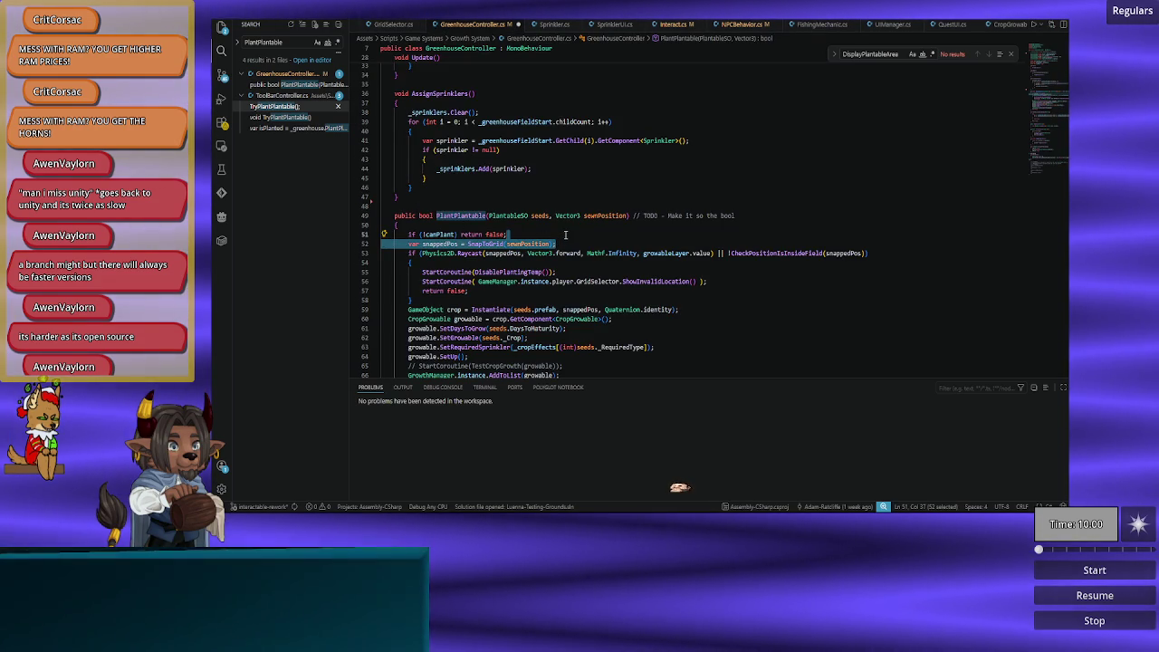
key("Delete")
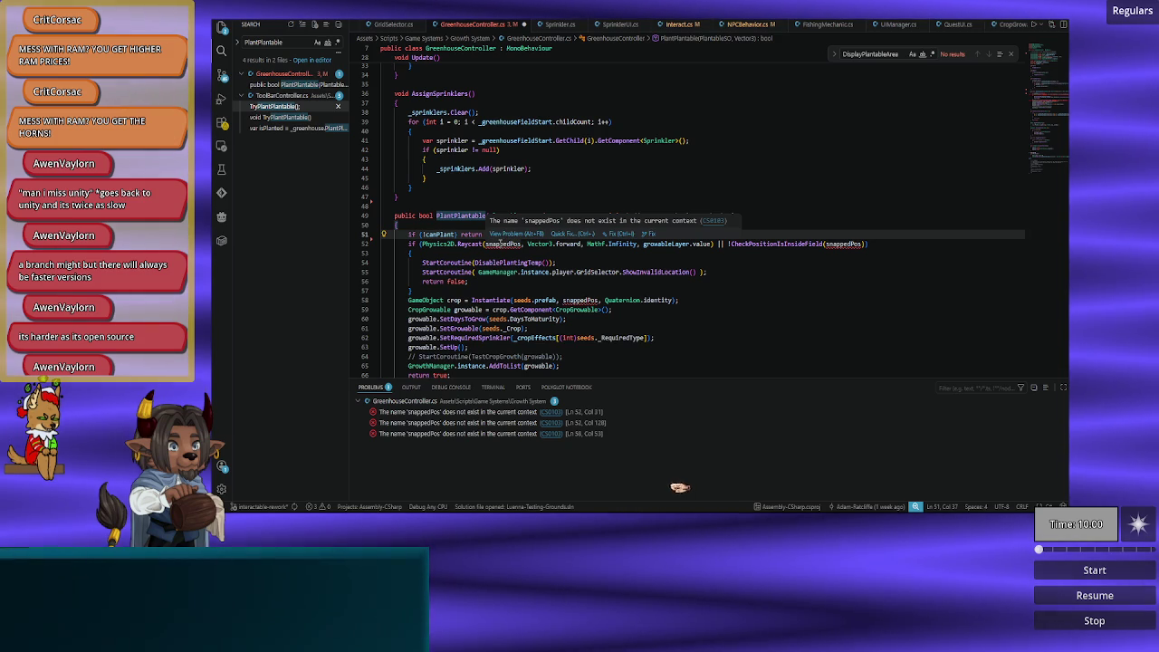
Step: Replace snappedPos with sewnPosition in the raycast call
double_click(503, 243)
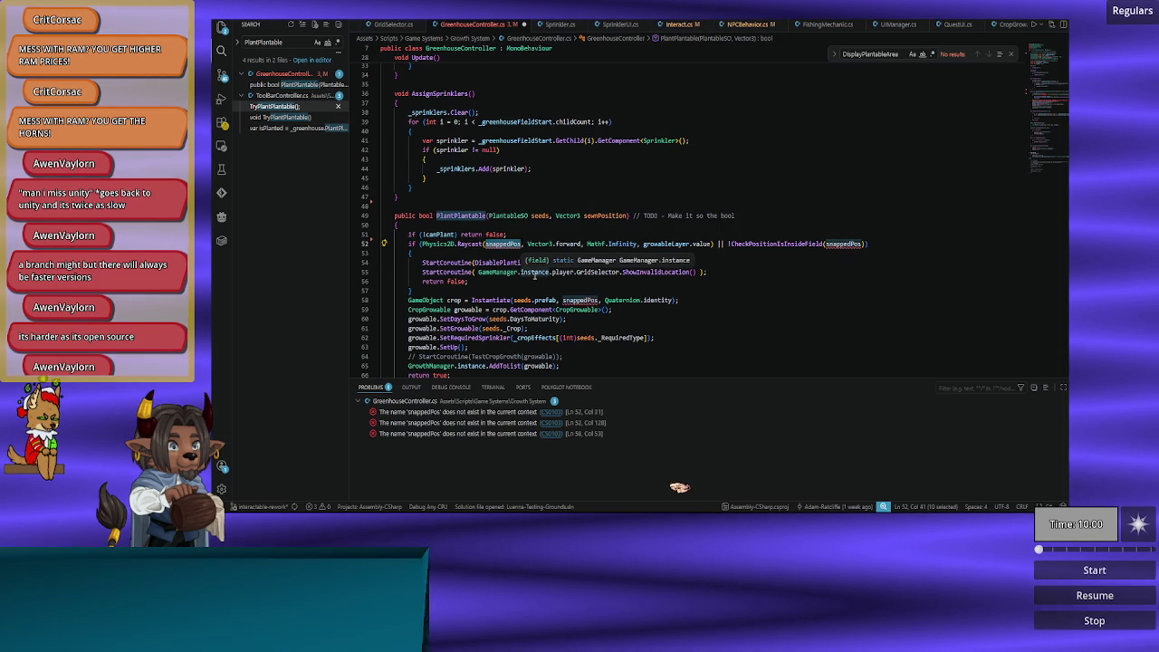
type("sew")
key("Tab")
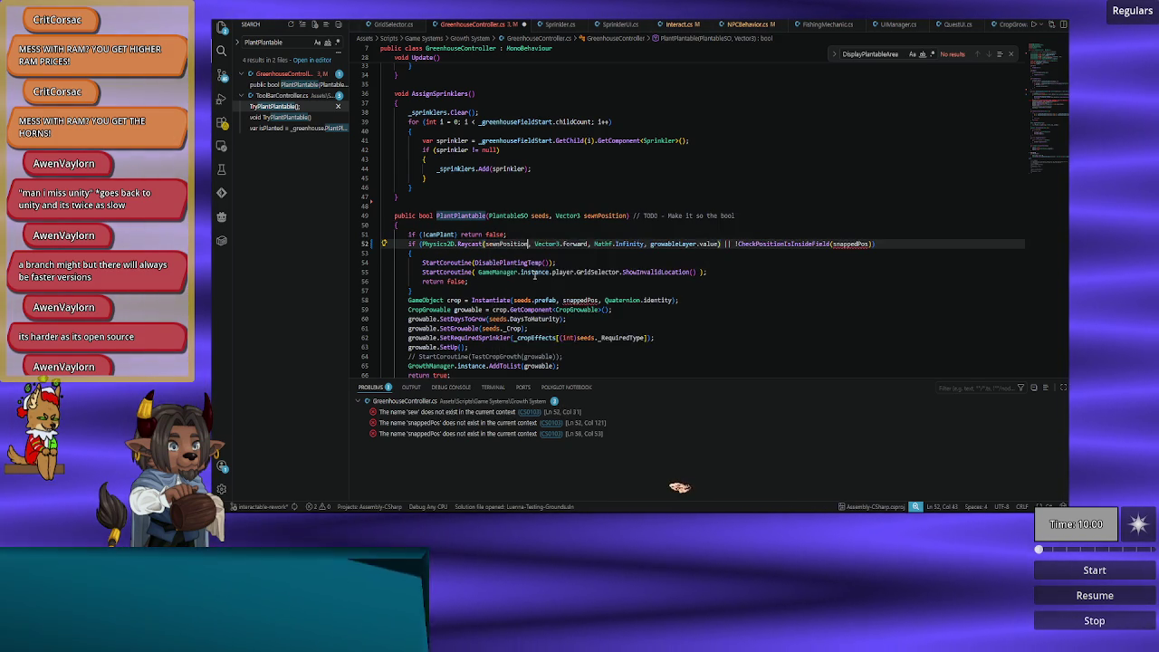
key("Page_Down")
scroll(538, 271, "down", 3)
scroll(538, 271, "up", 10)
Step: Use sewnPosition in the crop Instantiate call and the inside-field check as well
double_click(562, 319)
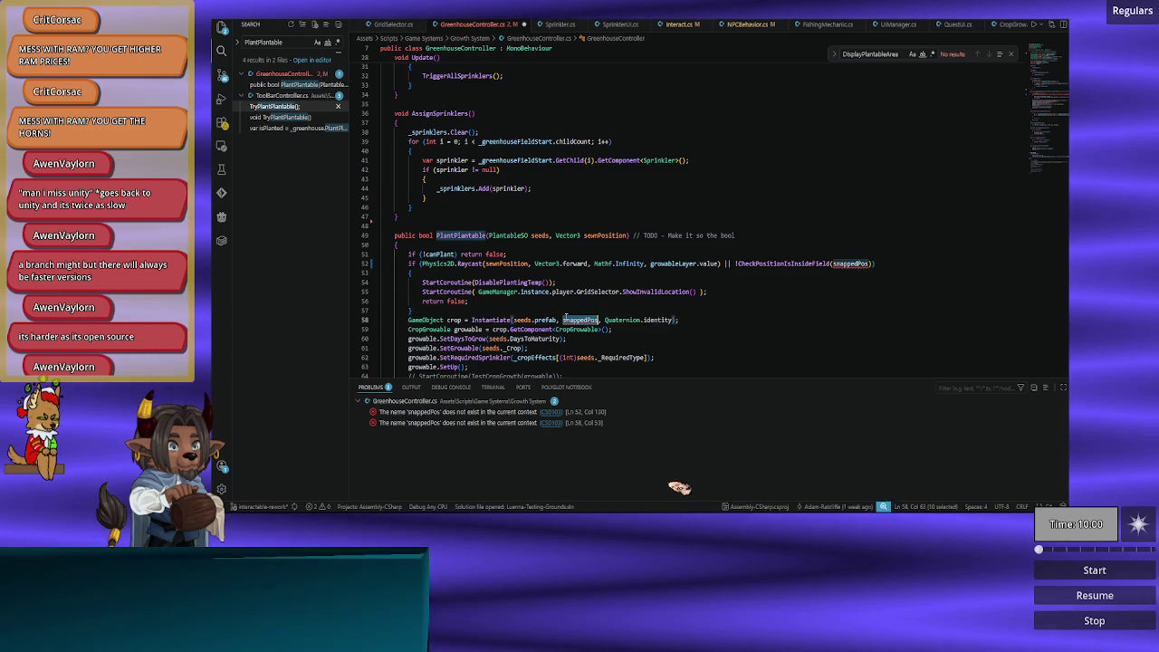
type("sew")
key("Tab")
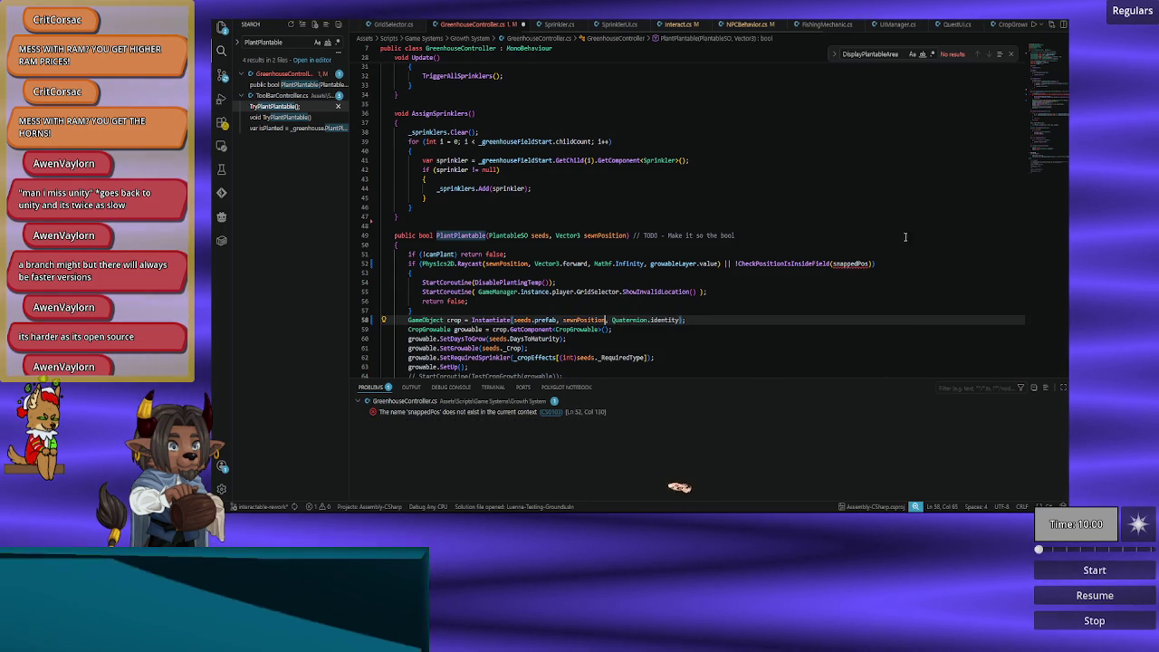
double_click(852, 263)
type("sew")
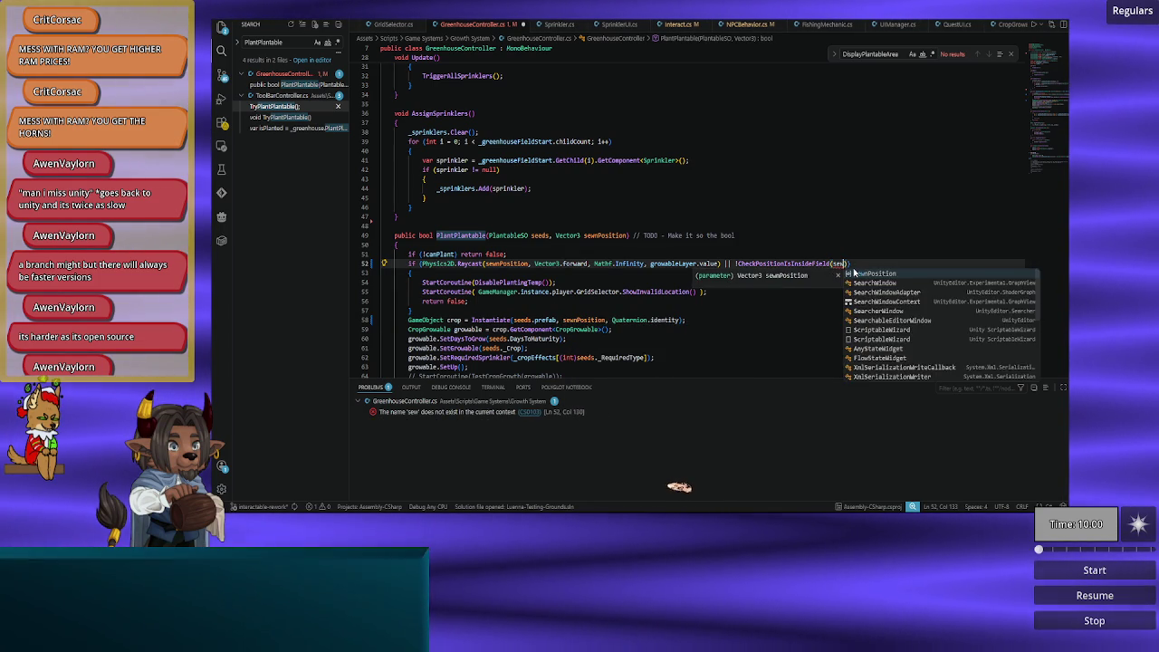
key("Tab")
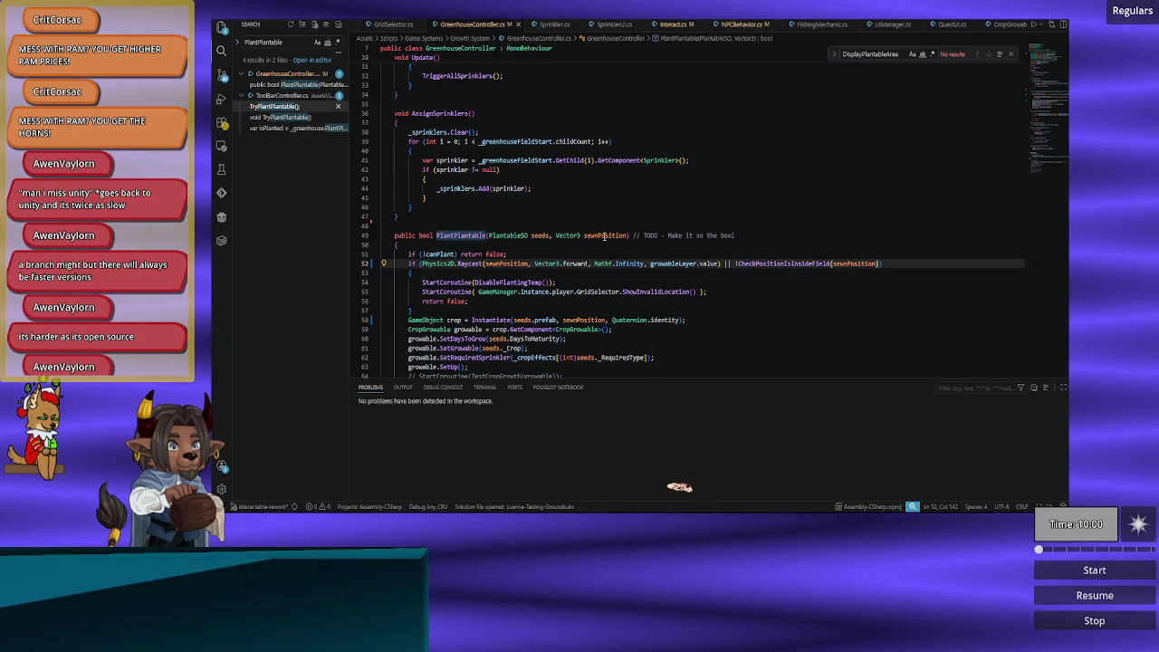
double_click(604, 236)
scroll(943, 27, "down", 5)
left_click(943, 27)
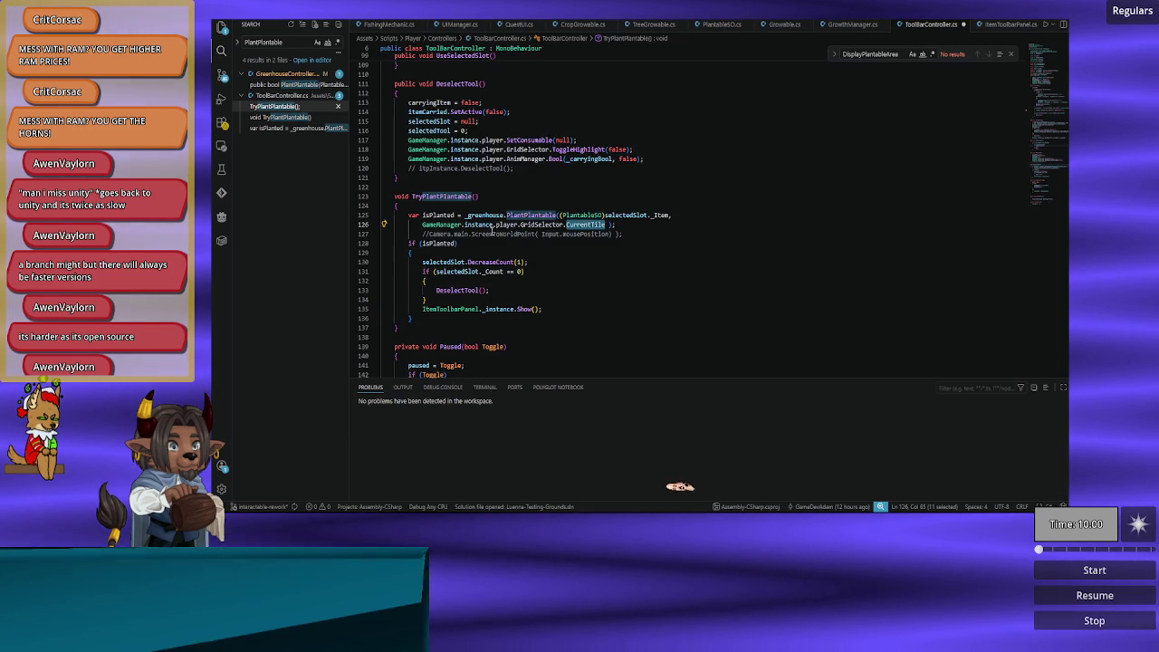
Step: Delete the commented Camera.main.ScreenToWorldPoint line 127 after the PlantPlantable call
scroll(672, 268, "up", 1)
left_click(648, 261)
key("shift+Up")
key("BackSpace")
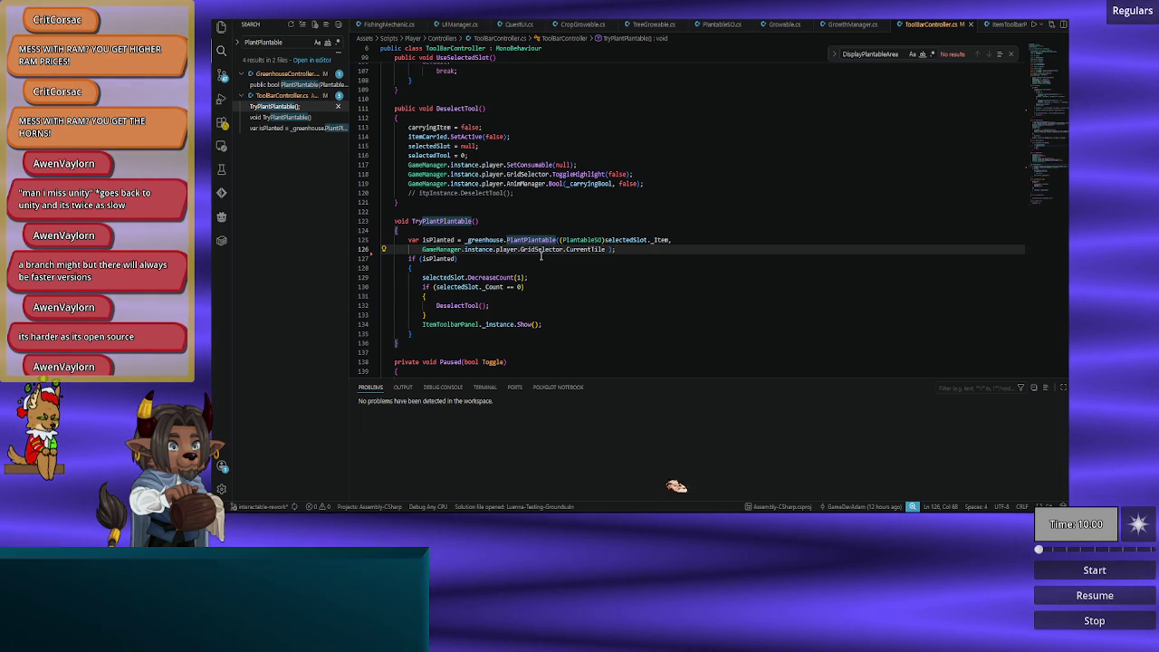
scroll(559, 23, "up", 5)
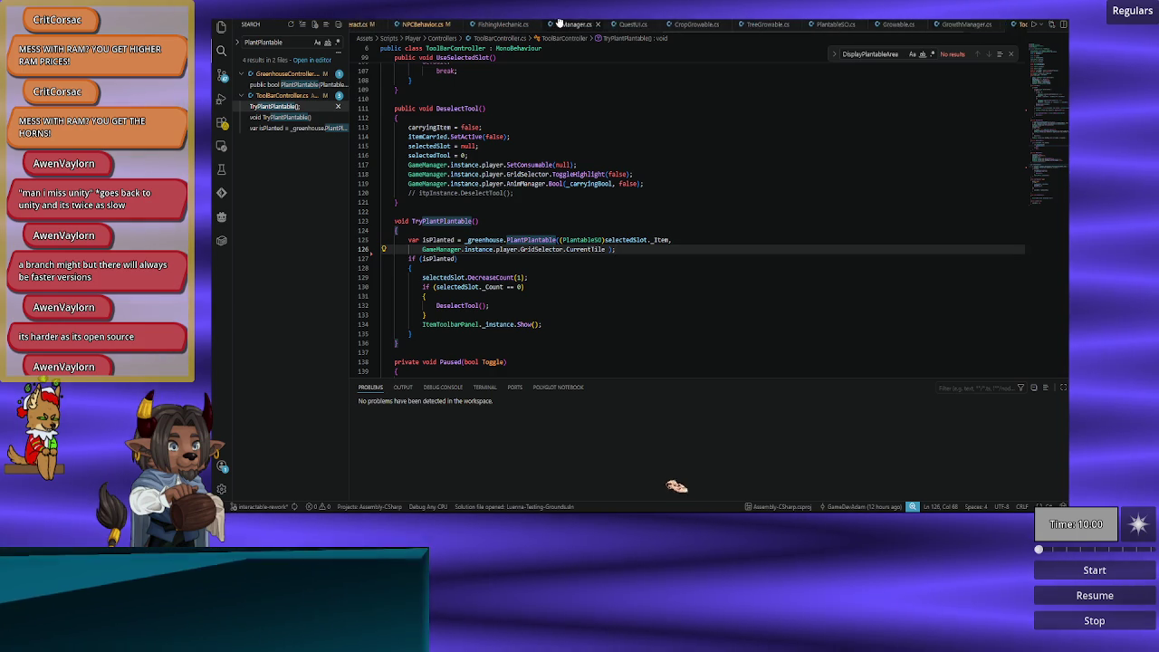
scroll(560, 23, "up", 3)
left_click(562, 24)
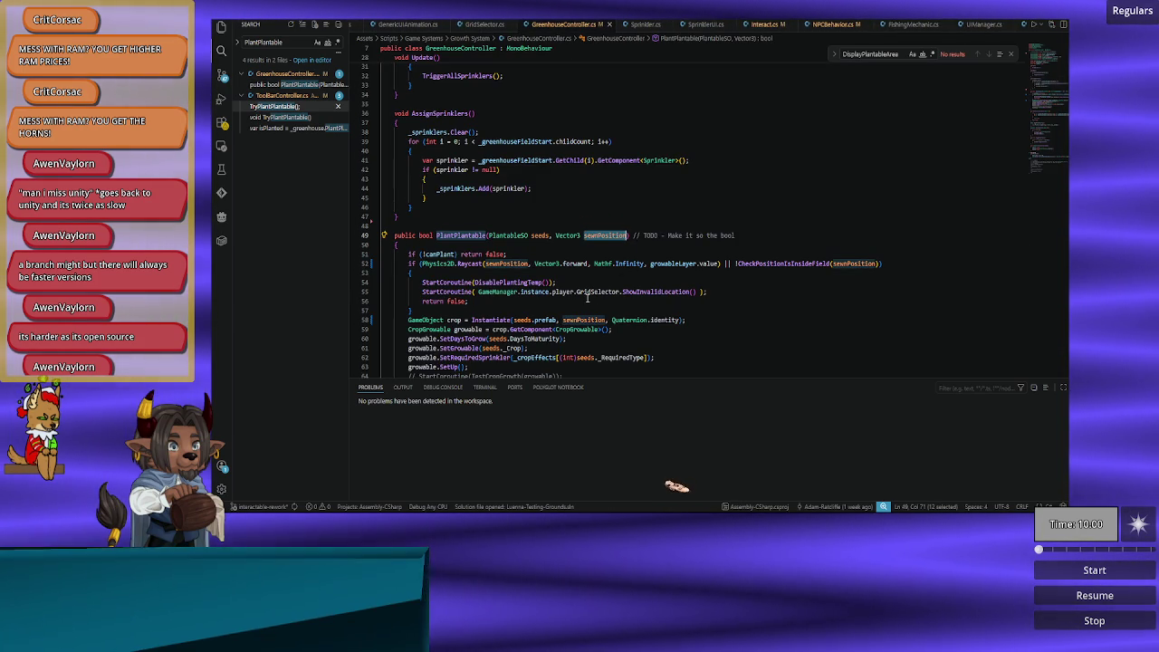
Step: Delete the TODO comment after PlantPlantable's parameters
left_click_drag(632, 236, 738, 236)
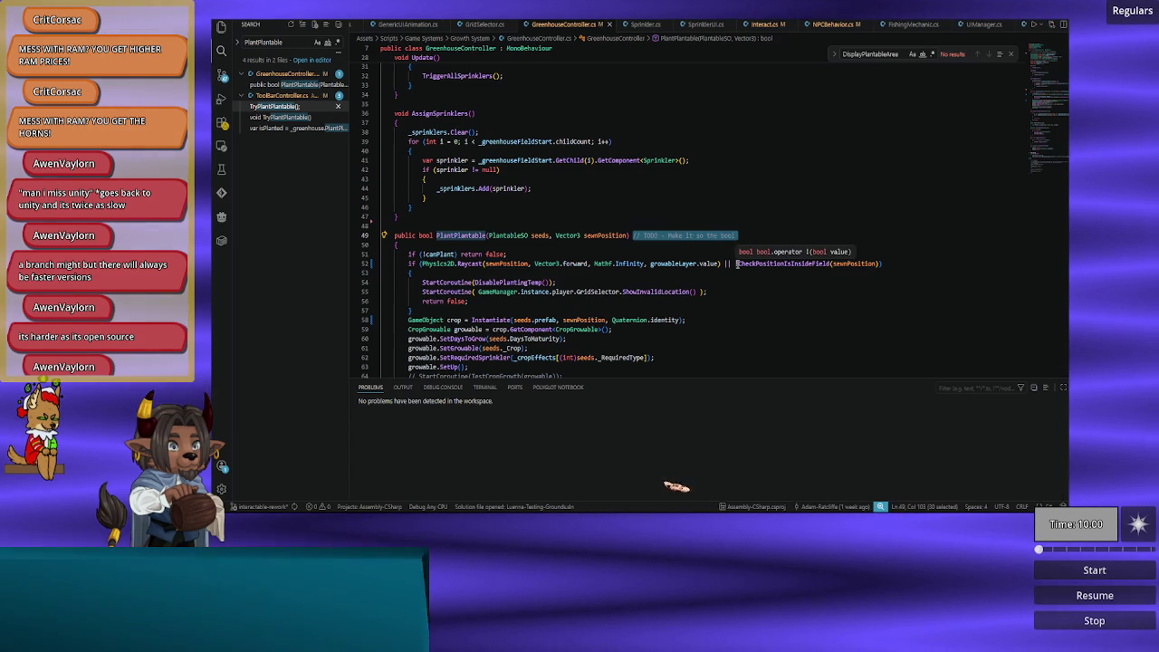
key("BackSpace")
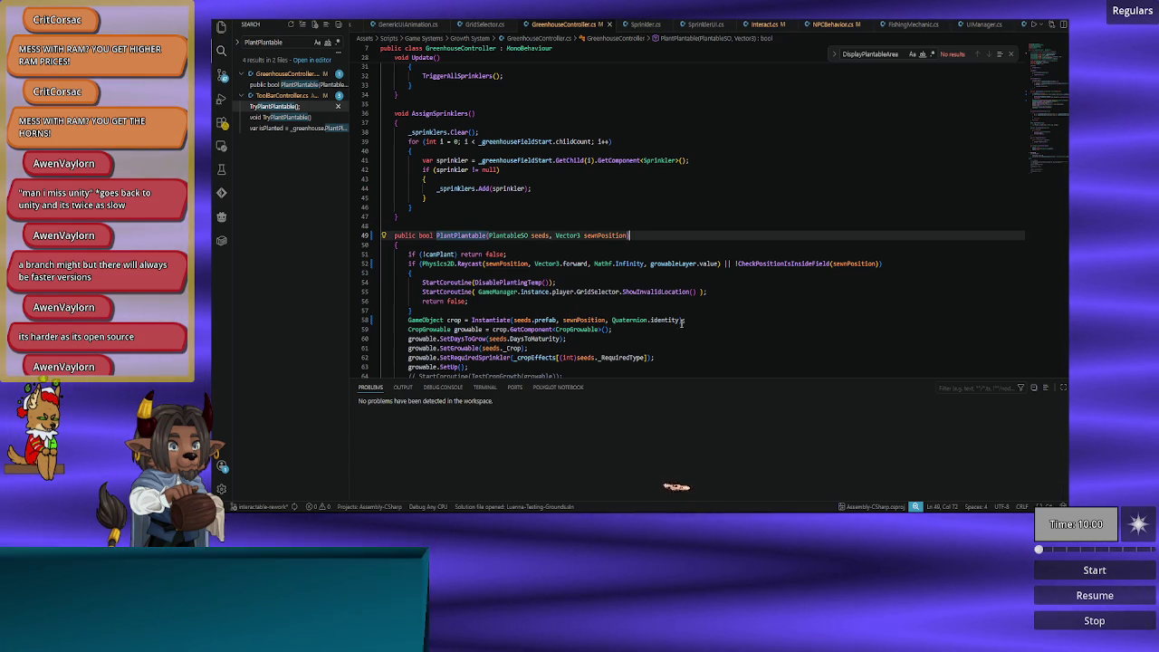
scroll(627, 248, "down", 5)
scroll(627, 249, "up", 2)
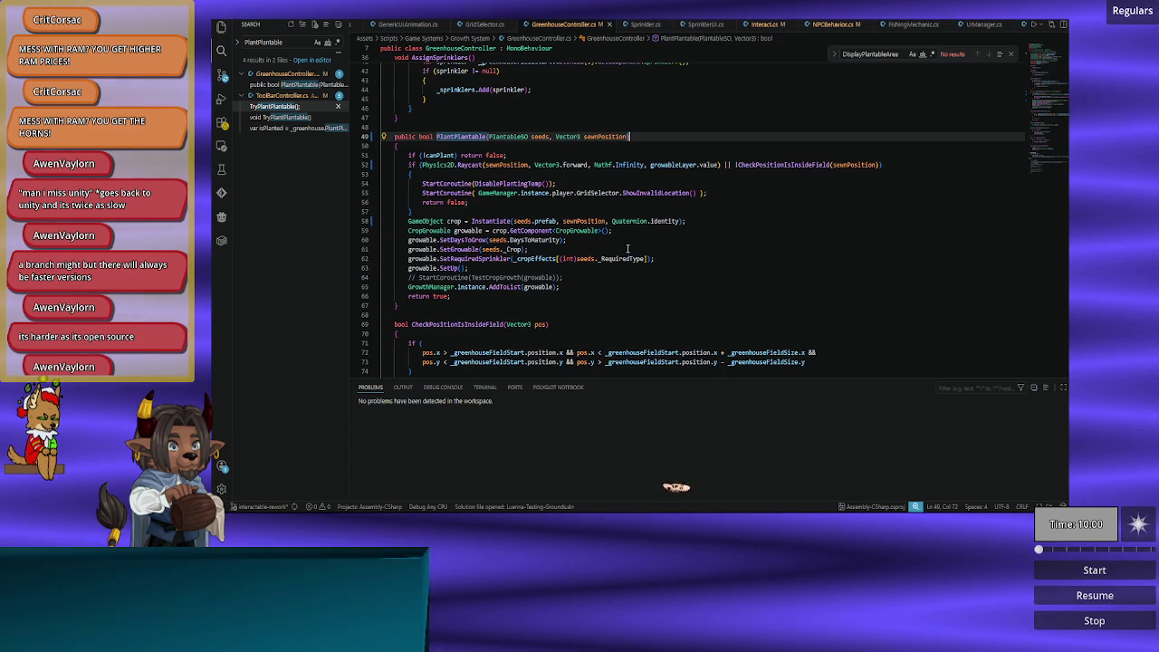
Step: Append '// For testing purposes' to the commented-out TestCropGrowth line
left_click(577, 277)
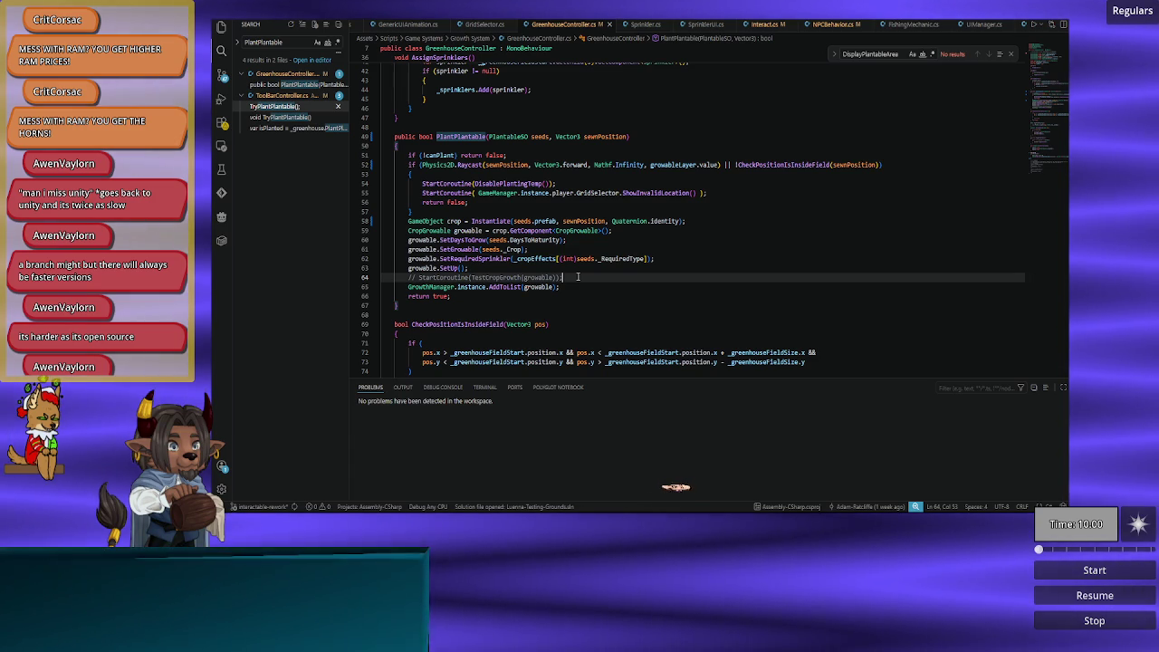
scroll(578, 277, "down", 8)
scroll(580, 276, "up", 5)
type(" // ")
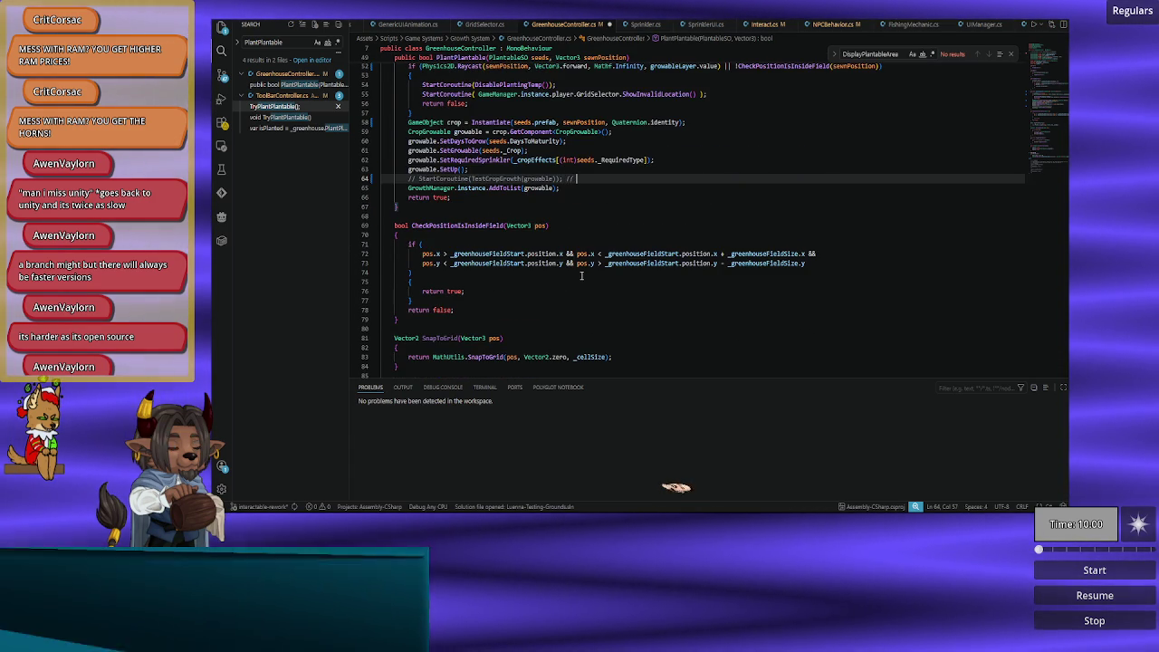
type("F")
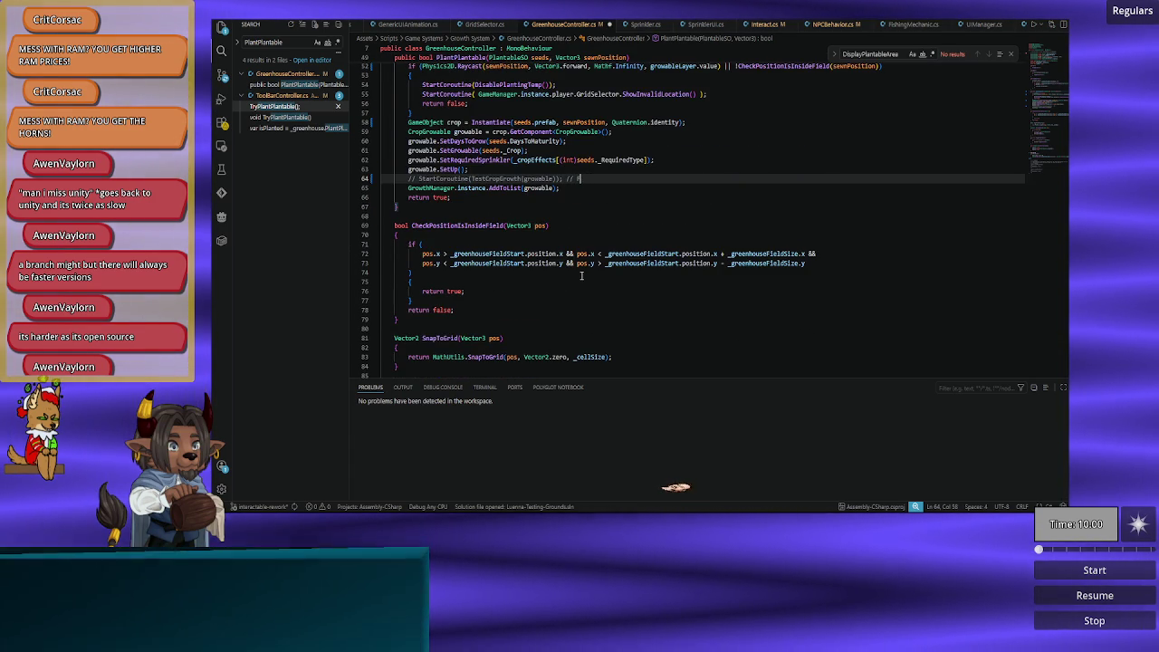
type("or testin")
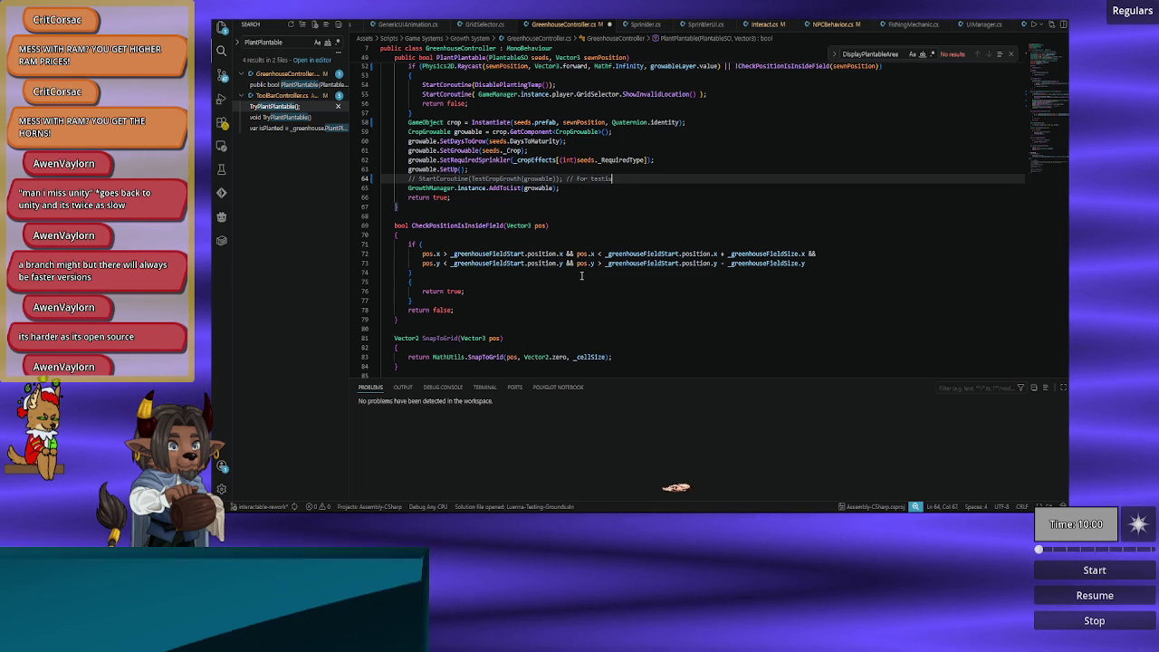
type("g pur")
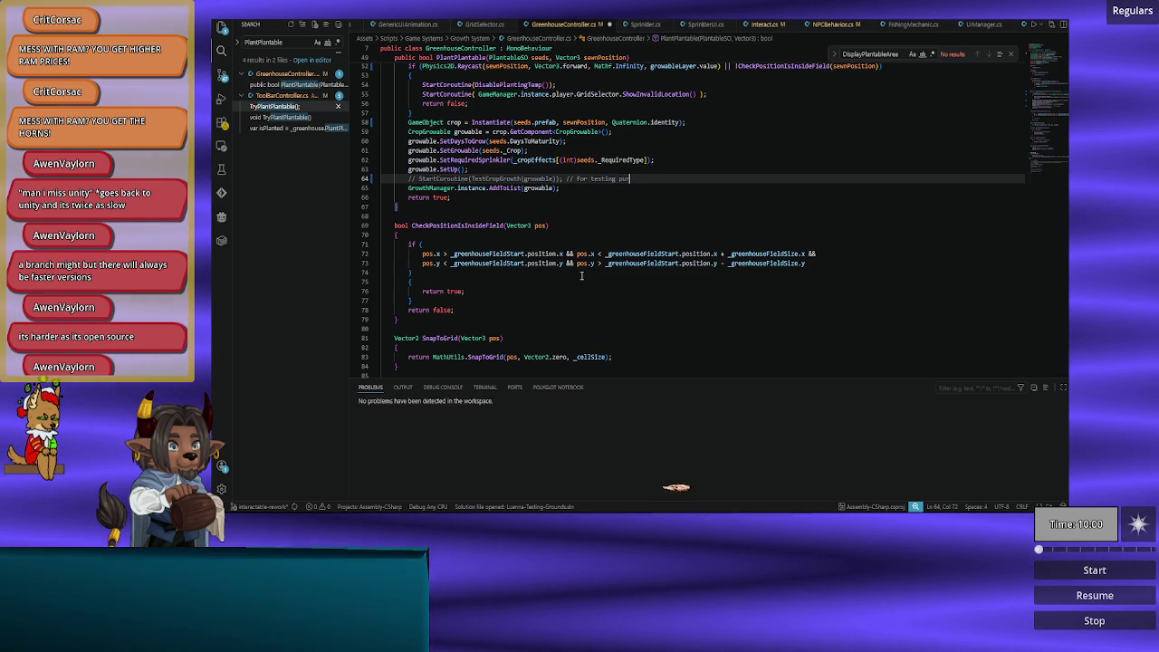
type("poses")
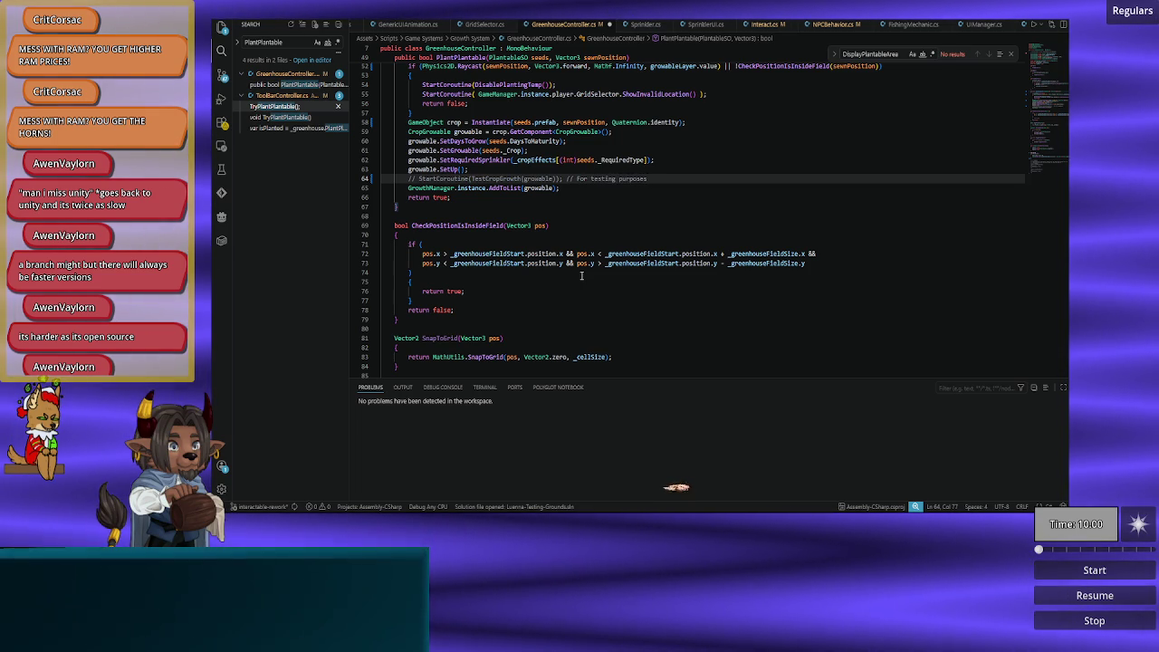
scroll(581, 276, "up", 10)
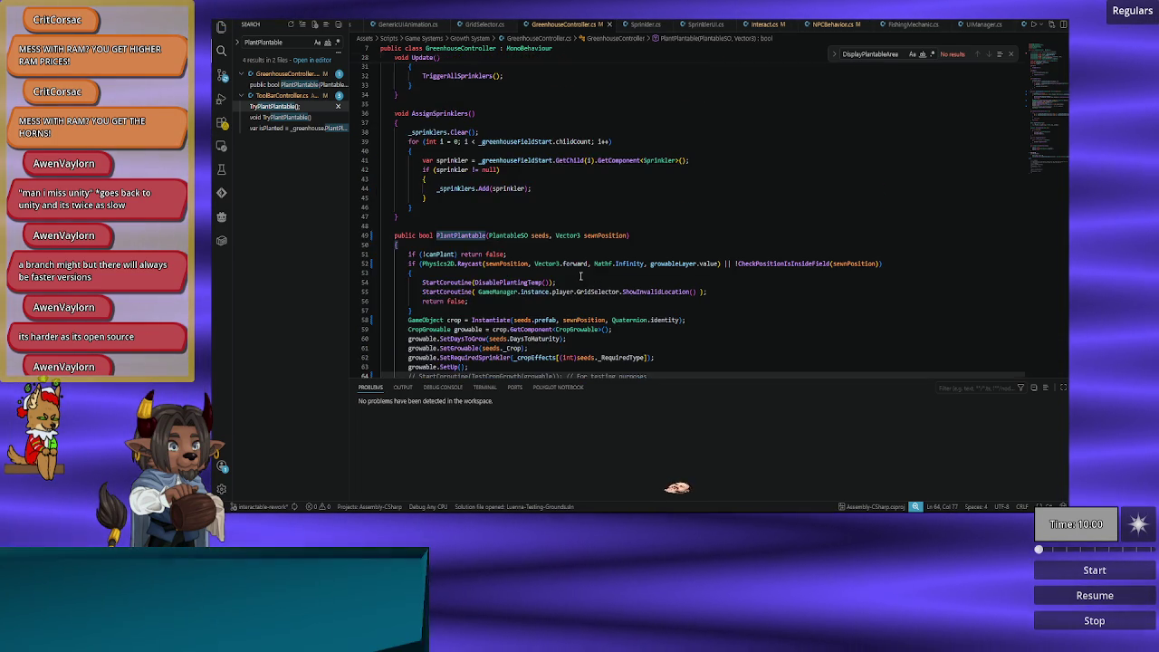
scroll(581, 277, "up", 3)
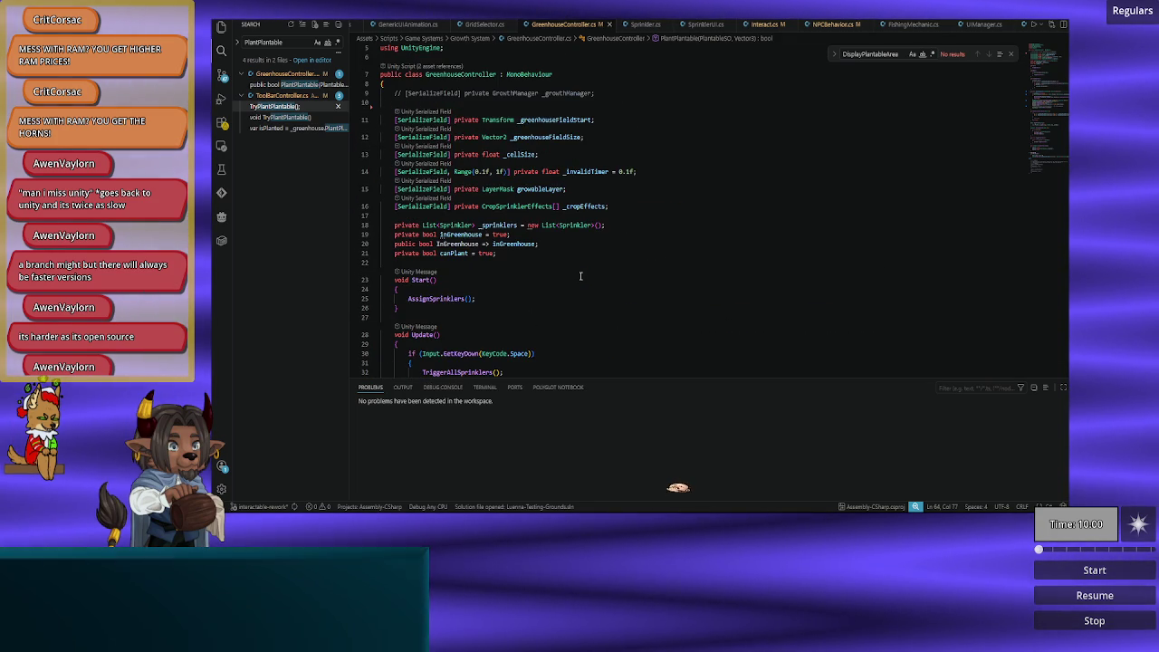
scroll(580, 276, "up", 1)
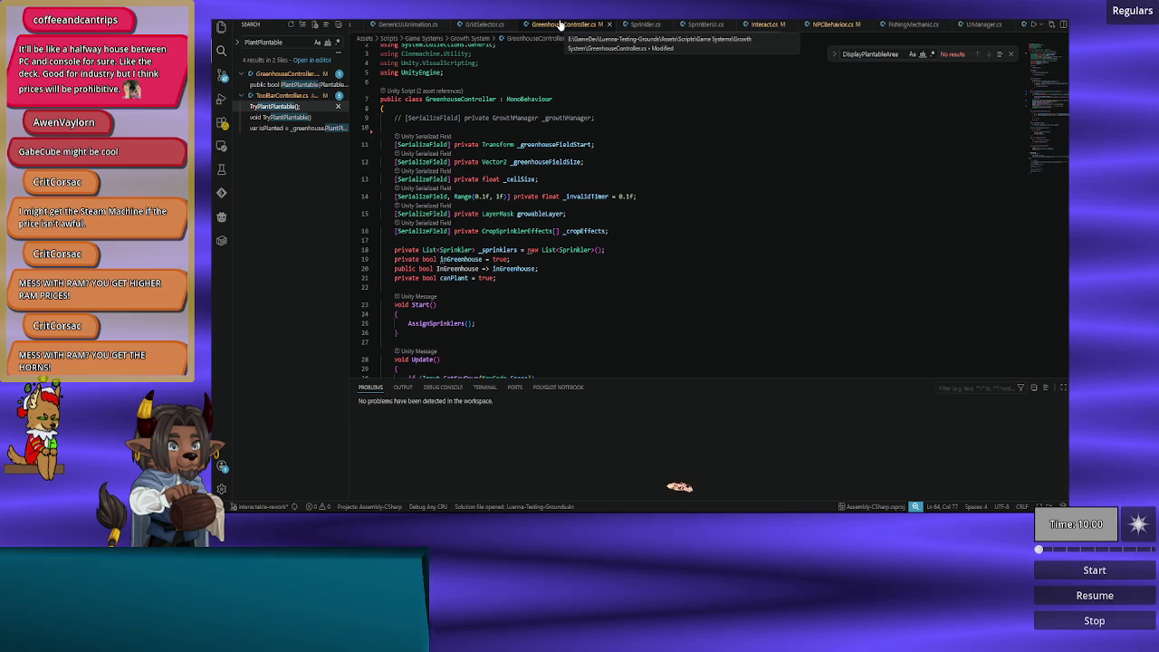
scroll(561, 24, "up", 5)
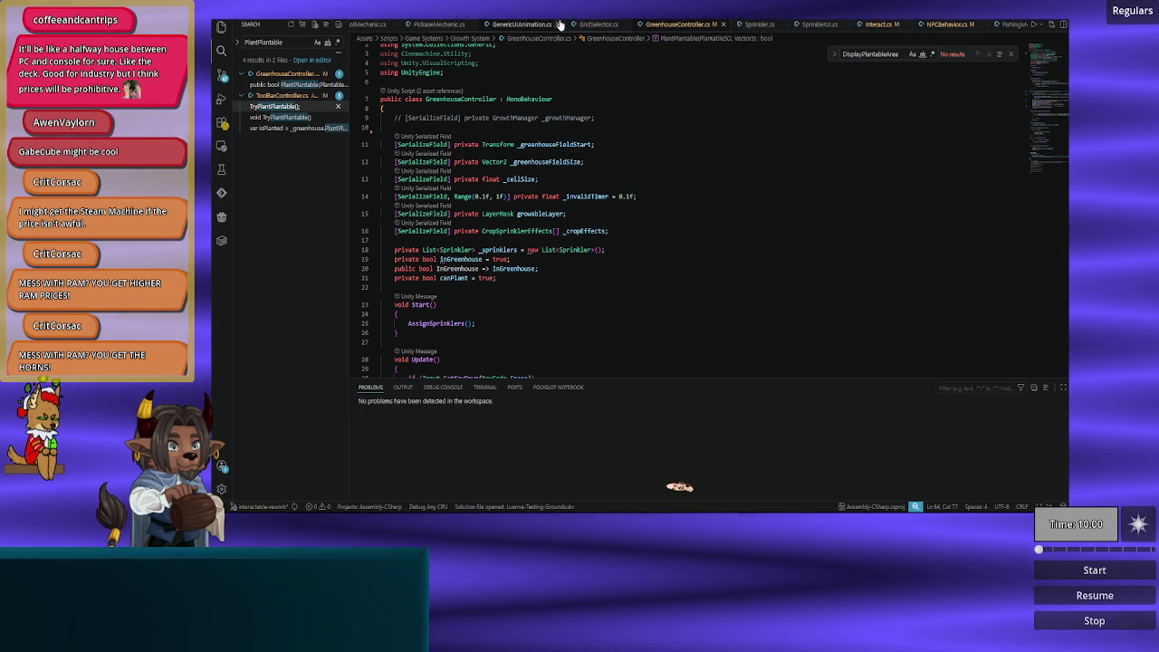
scroll(560, 25, "down", 6)
scroll(560, 25, "down", 1)
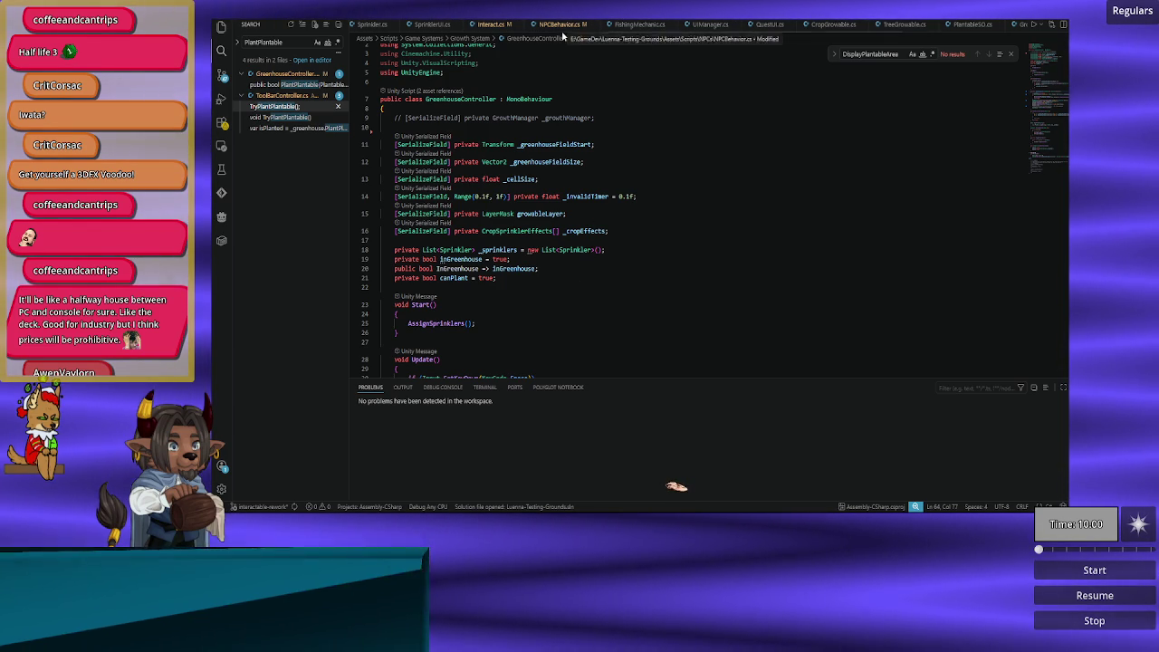
scroll(561, 175, "down", 4)
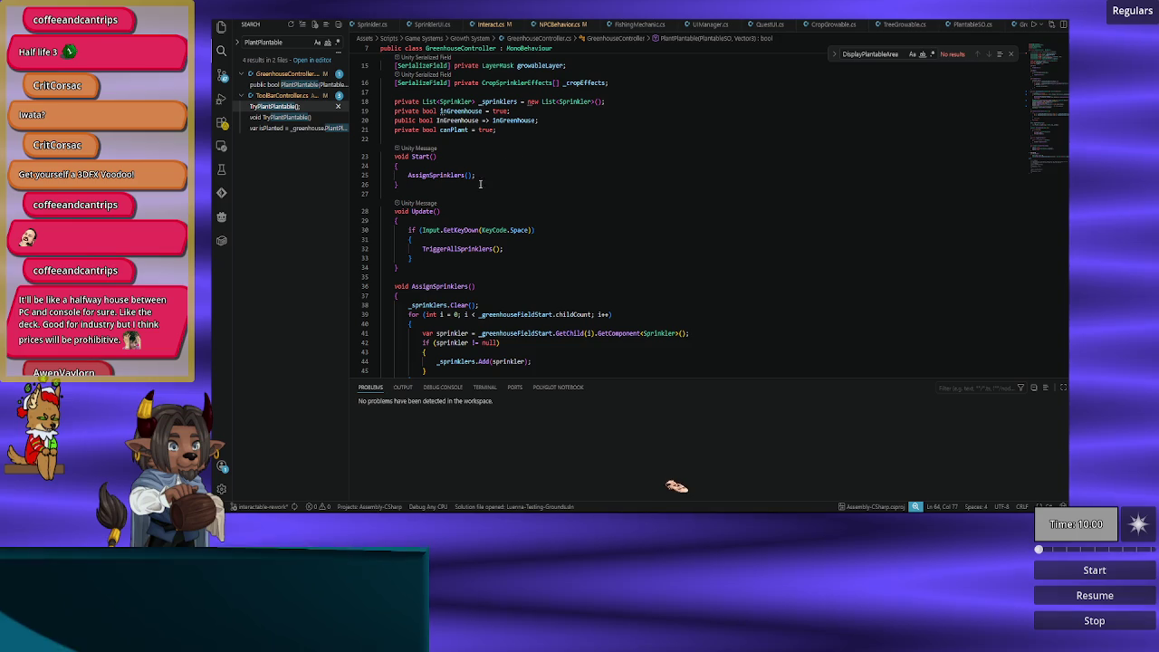
Step: Select the entire unused SnapToGrid method in GreenhouseController.cs and delete it
scroll(519, 212, "down", 9)
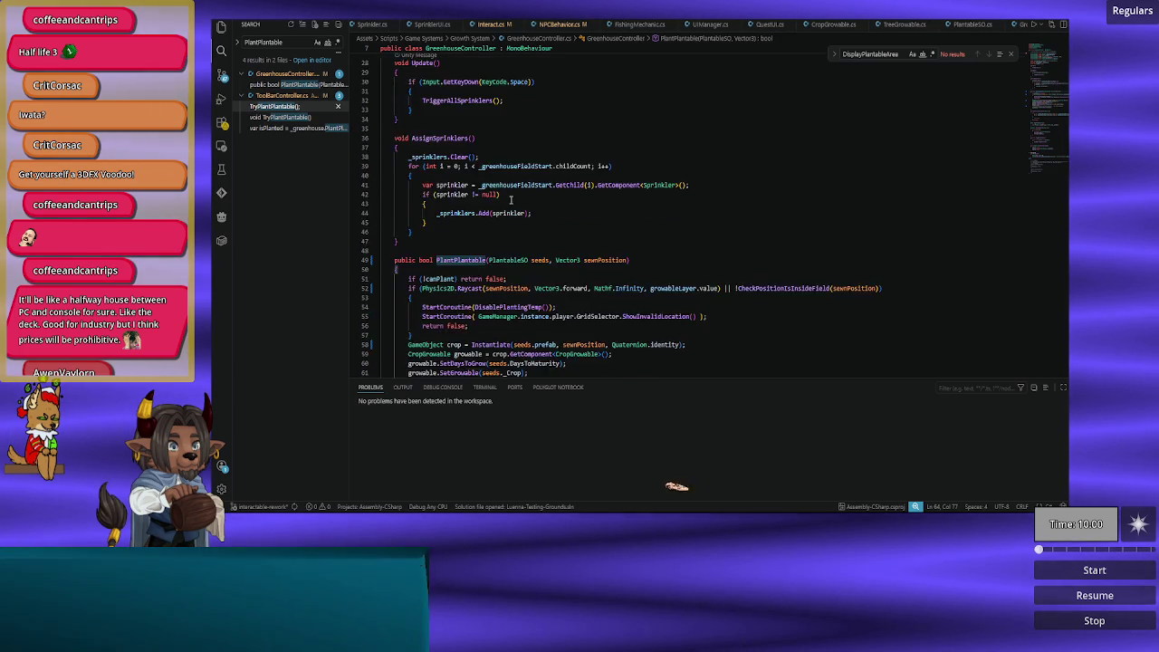
scroll(519, 212, "down", 4)
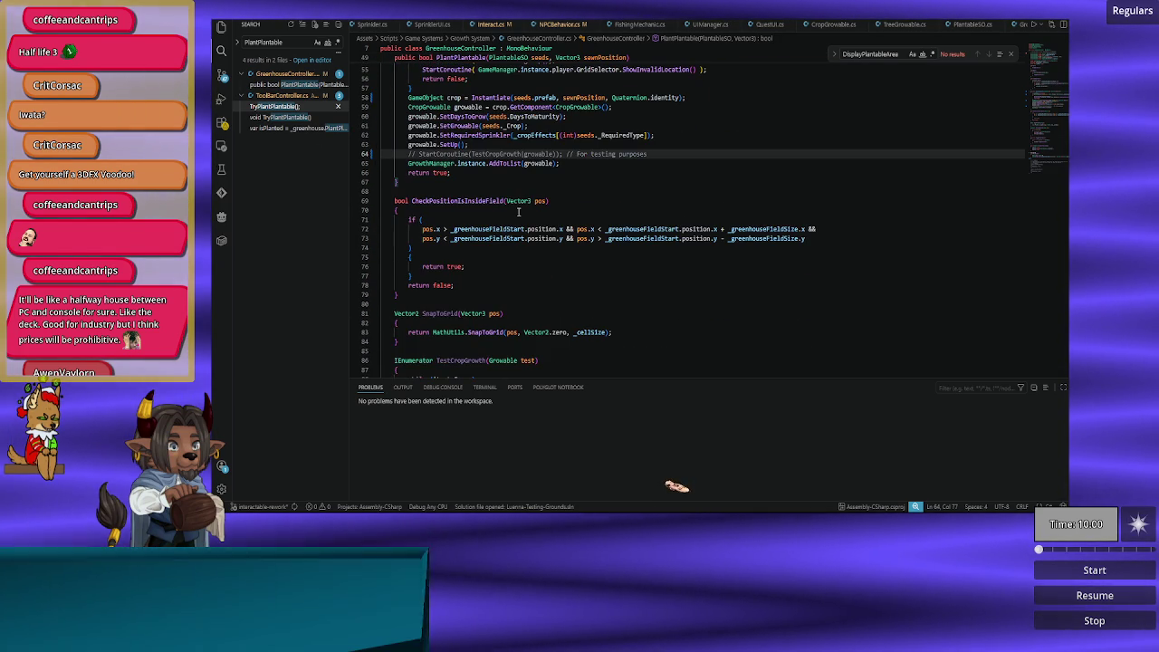
scroll(519, 212, "down", 5)
scroll(519, 212, "up", 1)
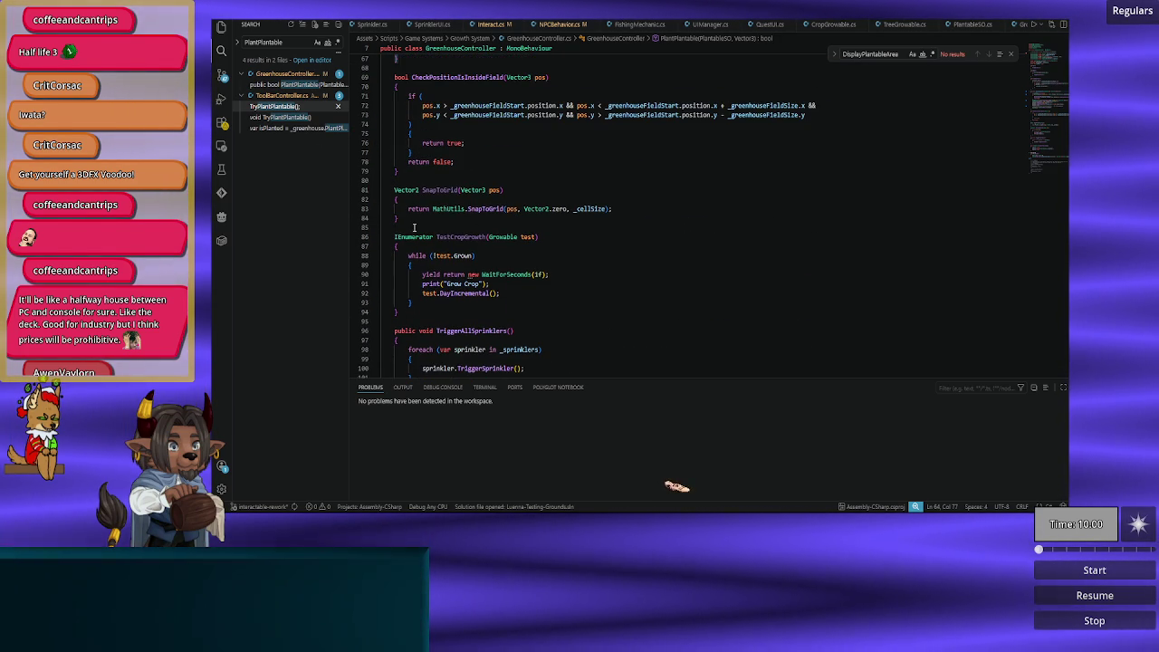
left_click_drag(417, 221, 441, 175)
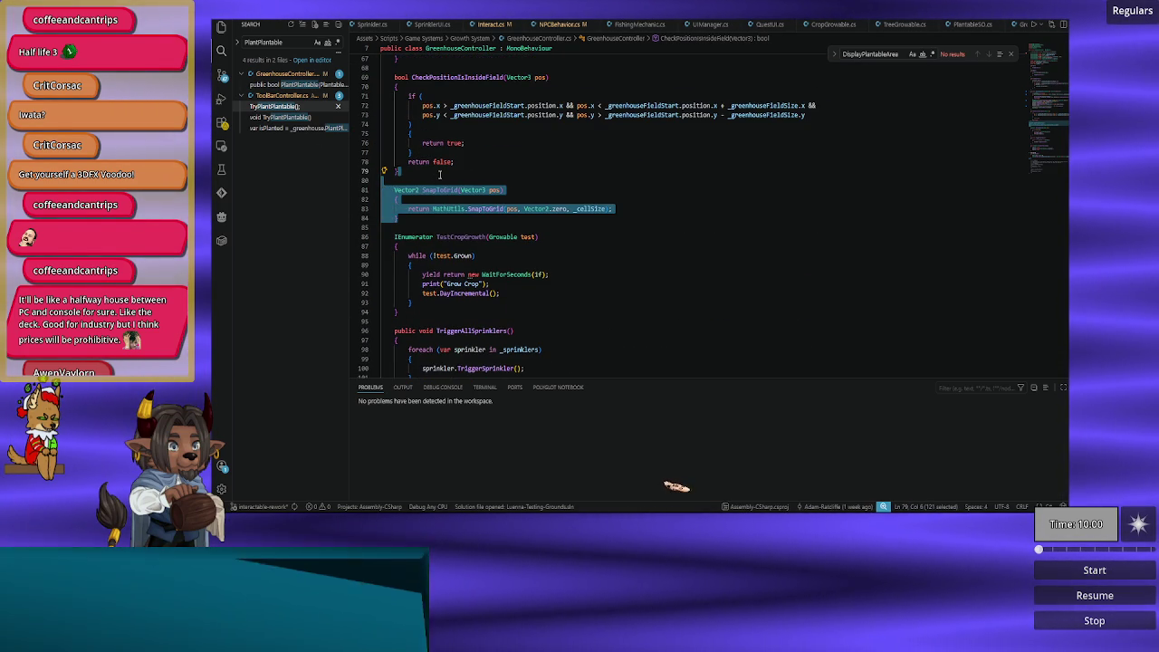
key("Delete")
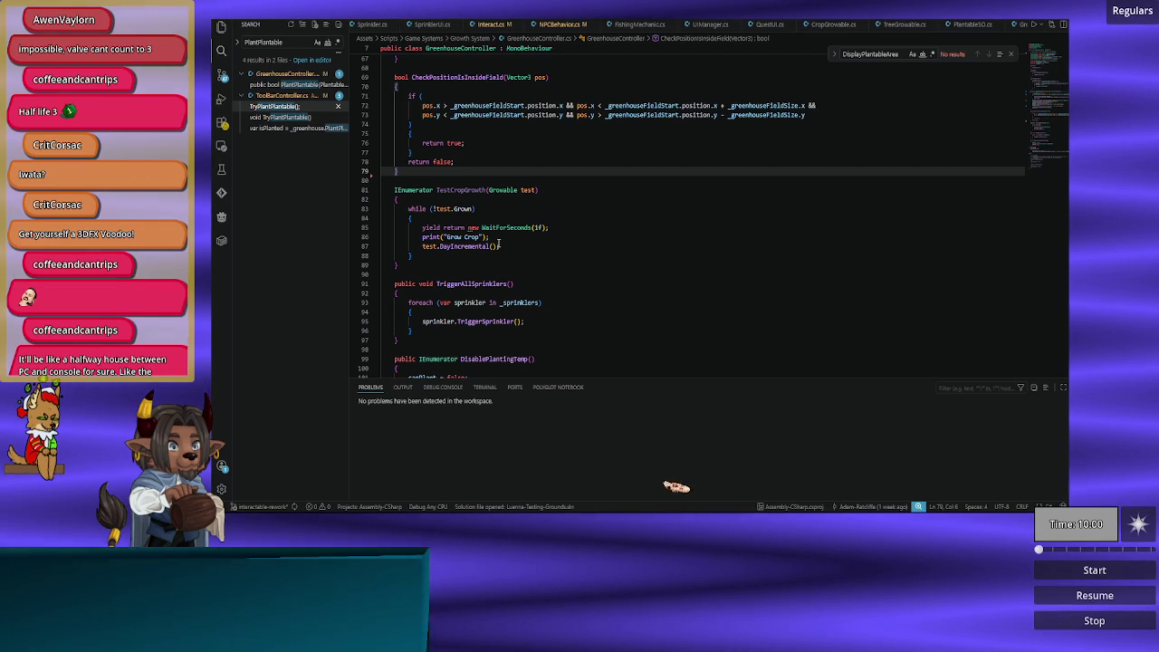
scroll(498, 244, "up", 10)
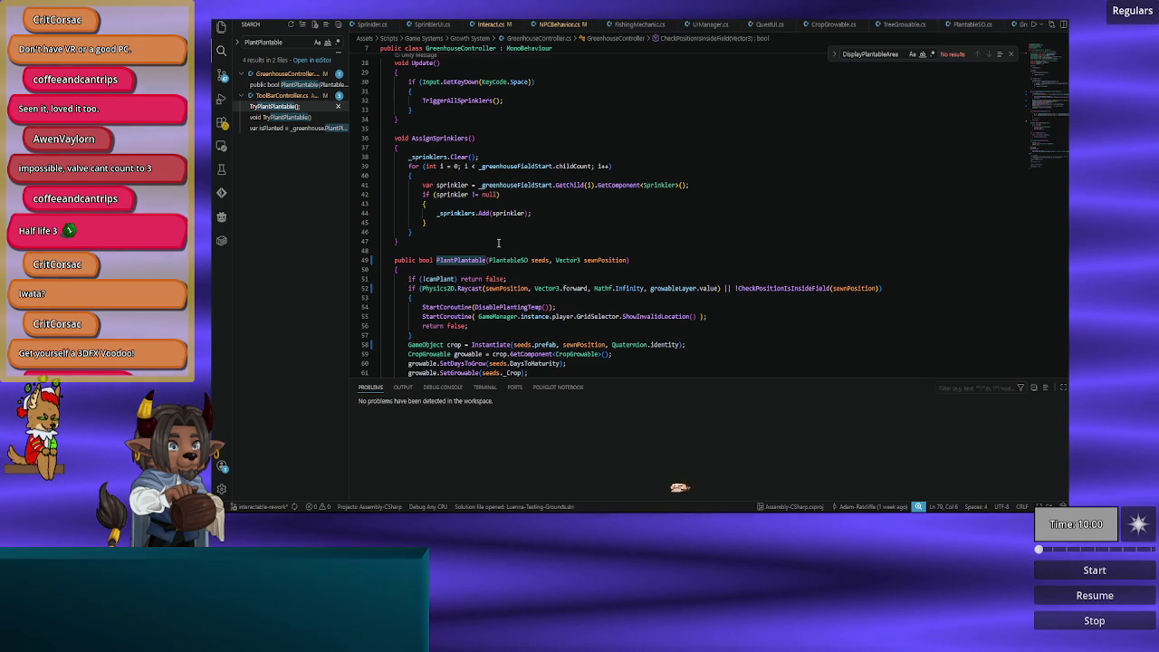
scroll(498, 243, "up", 5)
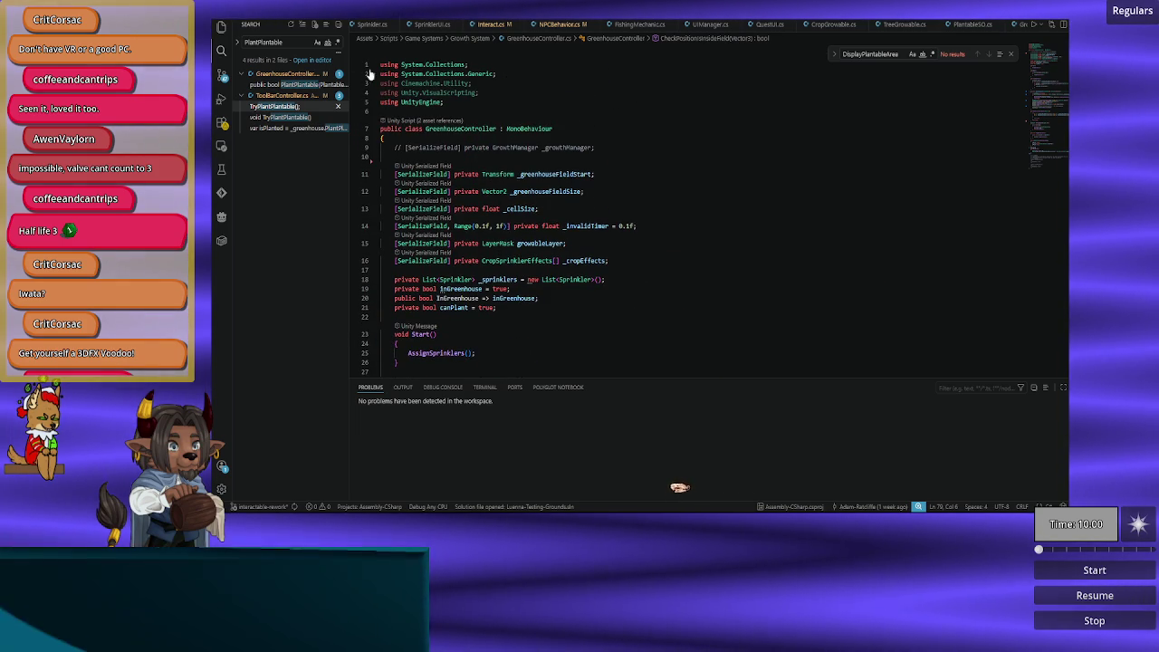
left_click(286, 42)
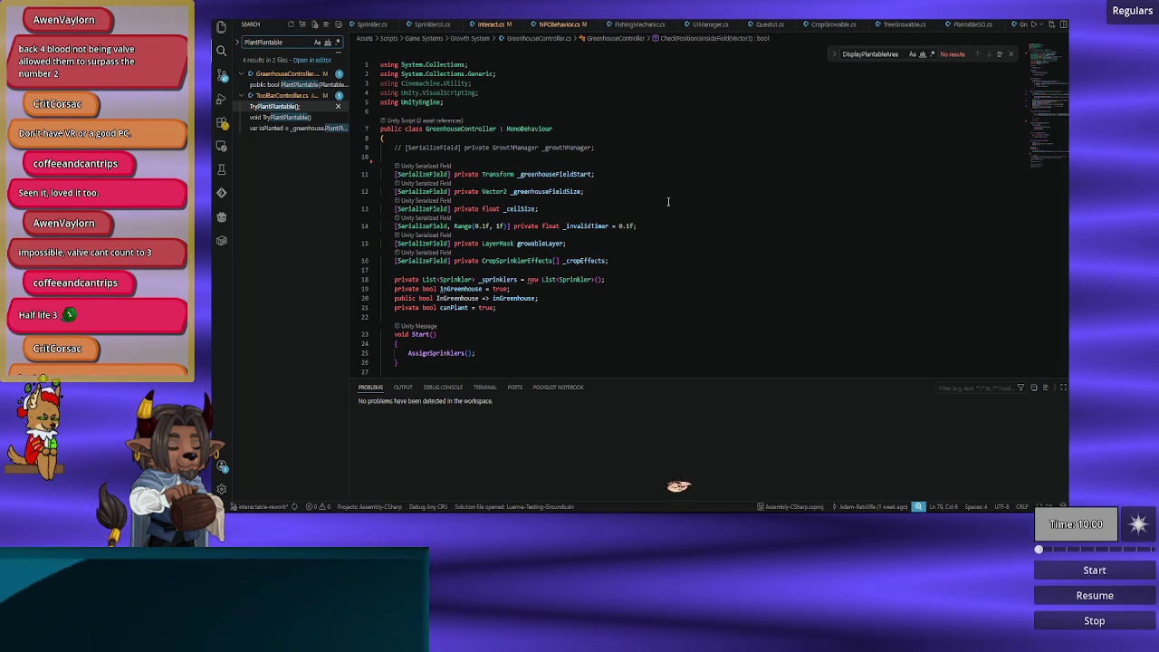
left_click(671, 242)
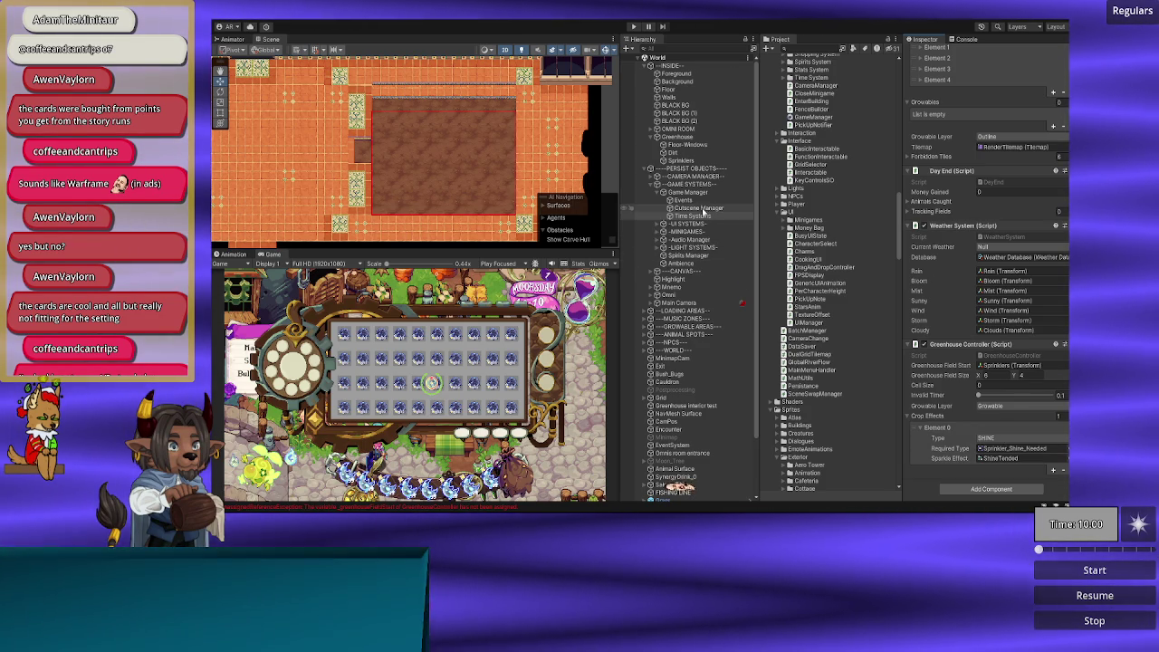
Step: Add a Sprinkler prefab instance inside the Sprinklers group in the Hierarchy
right_click(681, 161)
key("Escape")
scroll(852, 260, "up", 10)
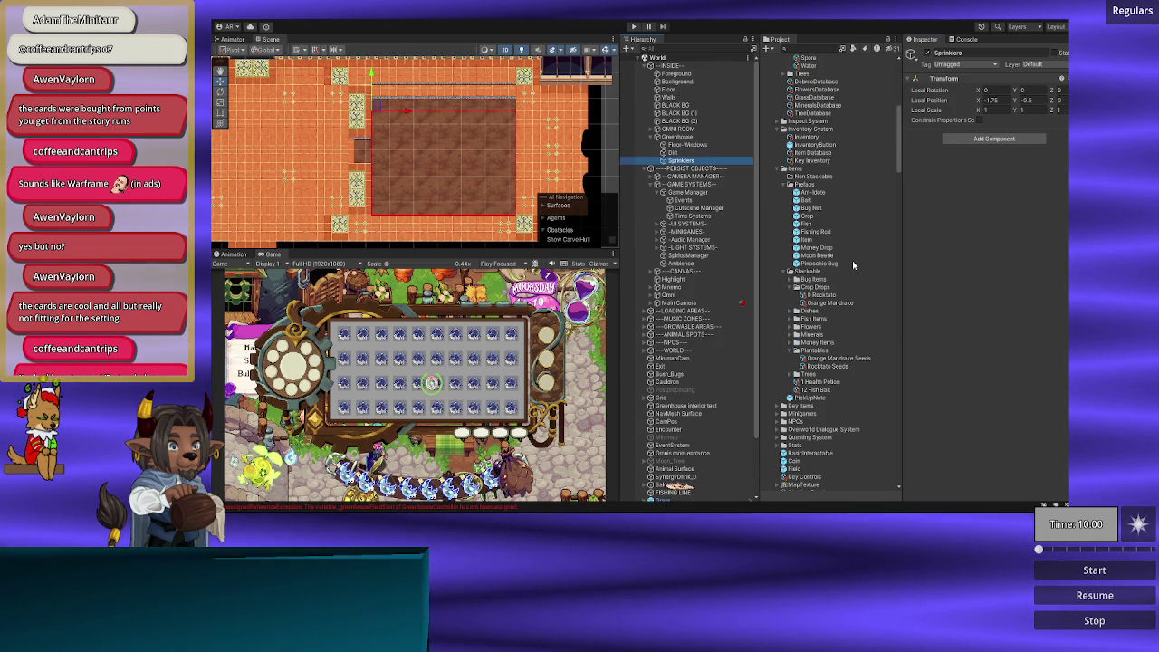
scroll(850, 261, "up", 6)
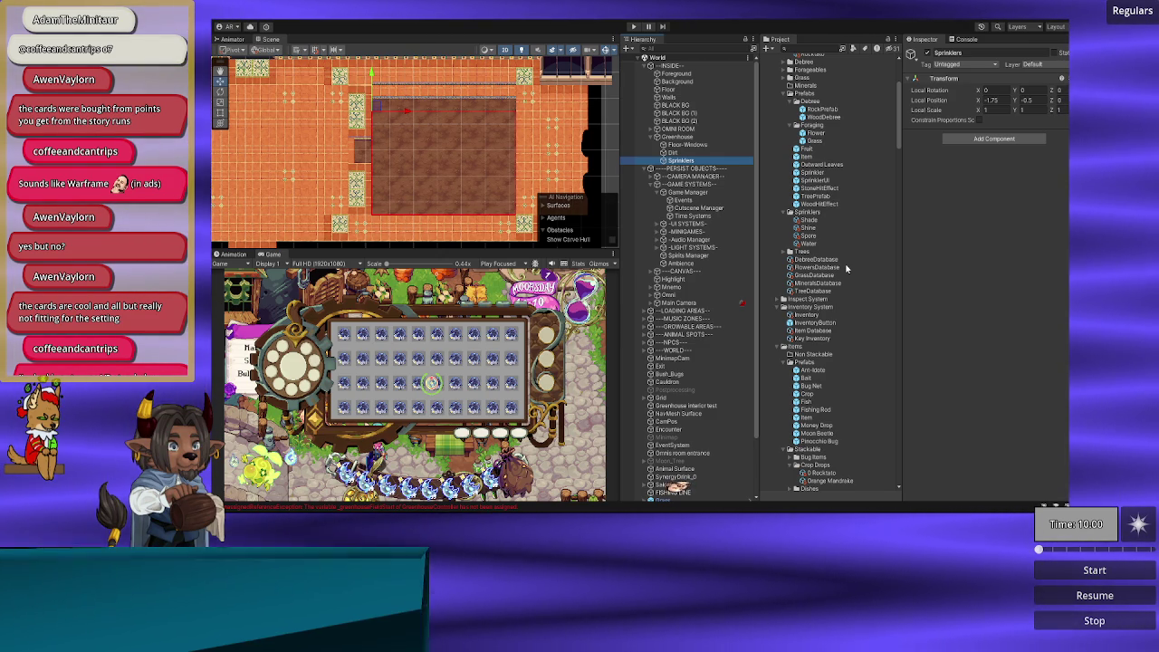
scroll(845, 263, "up", 2)
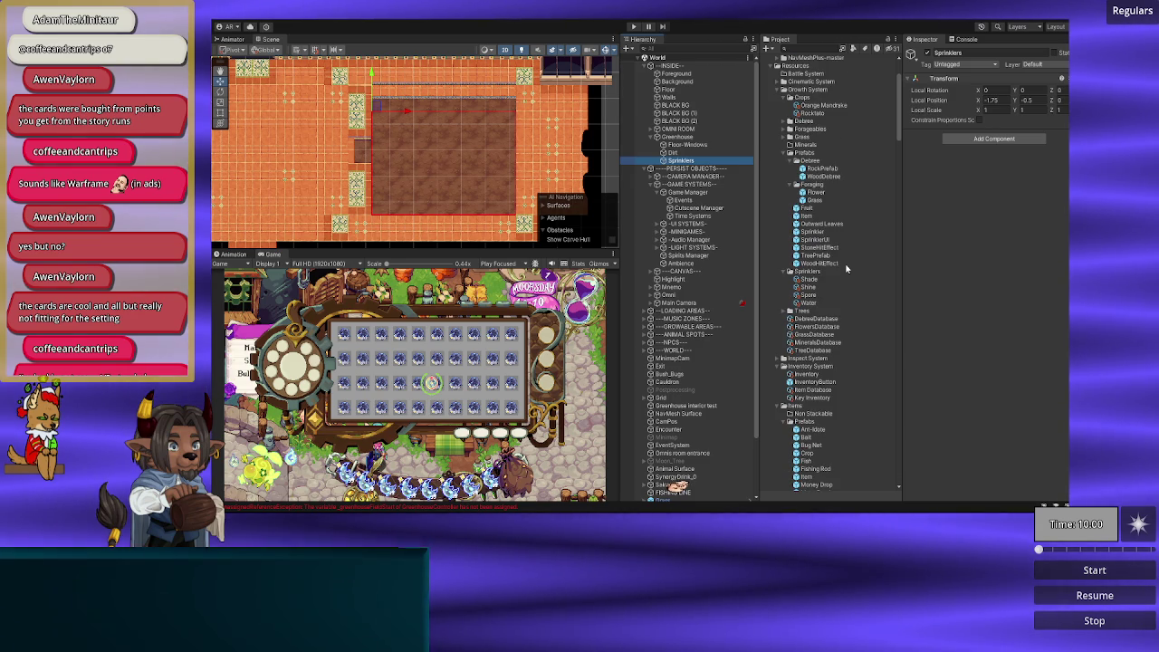
scroll(845, 263, "up", 1)
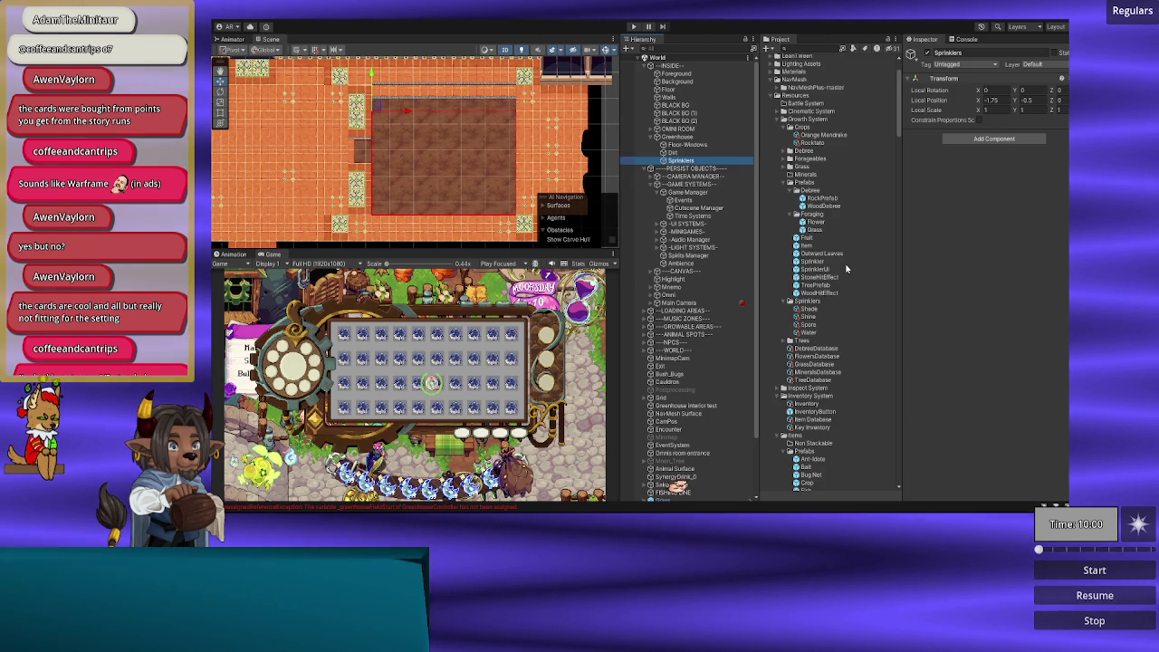
left_click(818, 261)
left_click(680, 160)
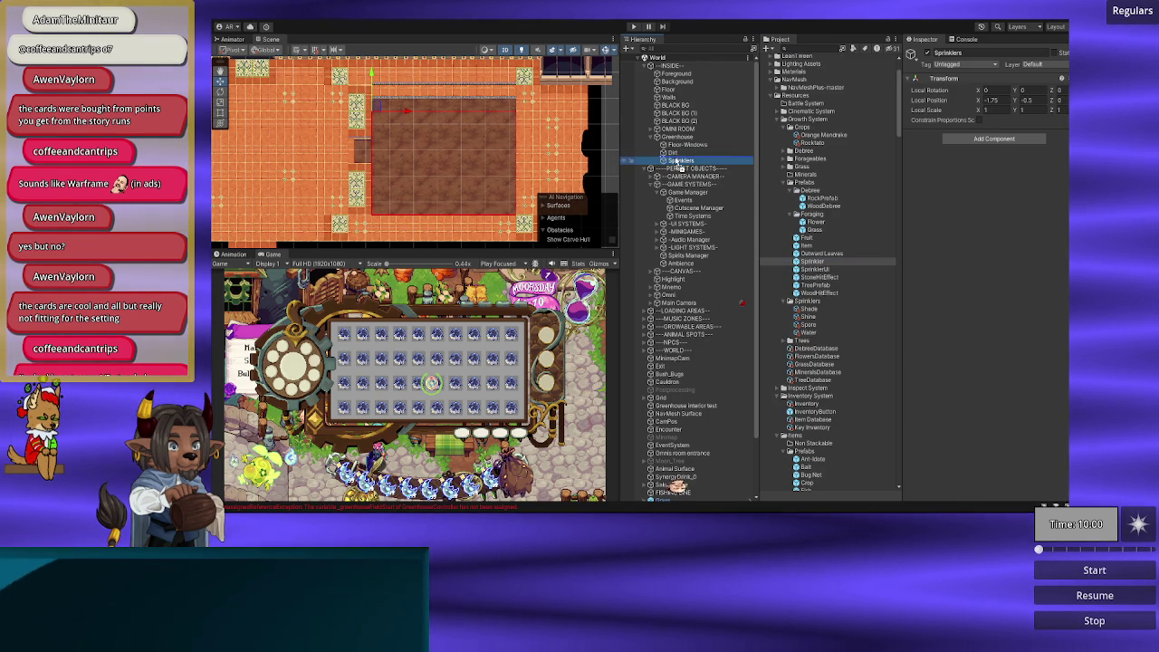
left_click_drag(679, 160, 679, 160)
mouse_move(418, 139)
left_mouse_down()
mouse_move(391, 162)
mouse_move(395, 180)
left_mouse_up()
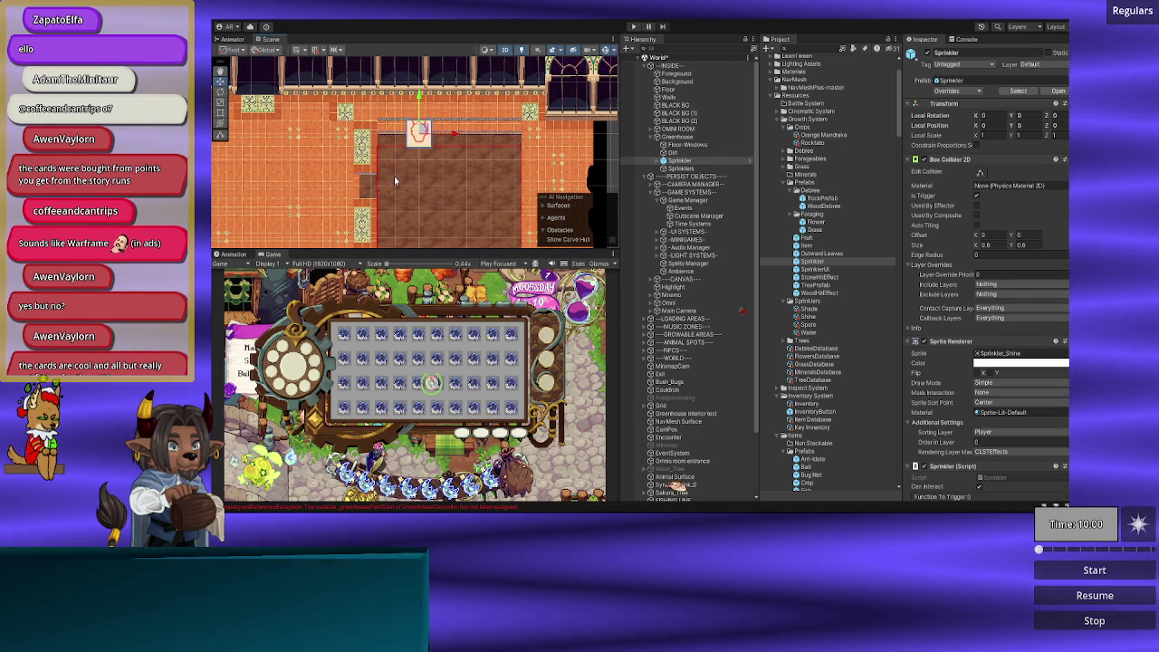
Step: Frame the Sprinkler with F and move it down and left onto the dirt plot's top-left edge
double_click(686, 154)
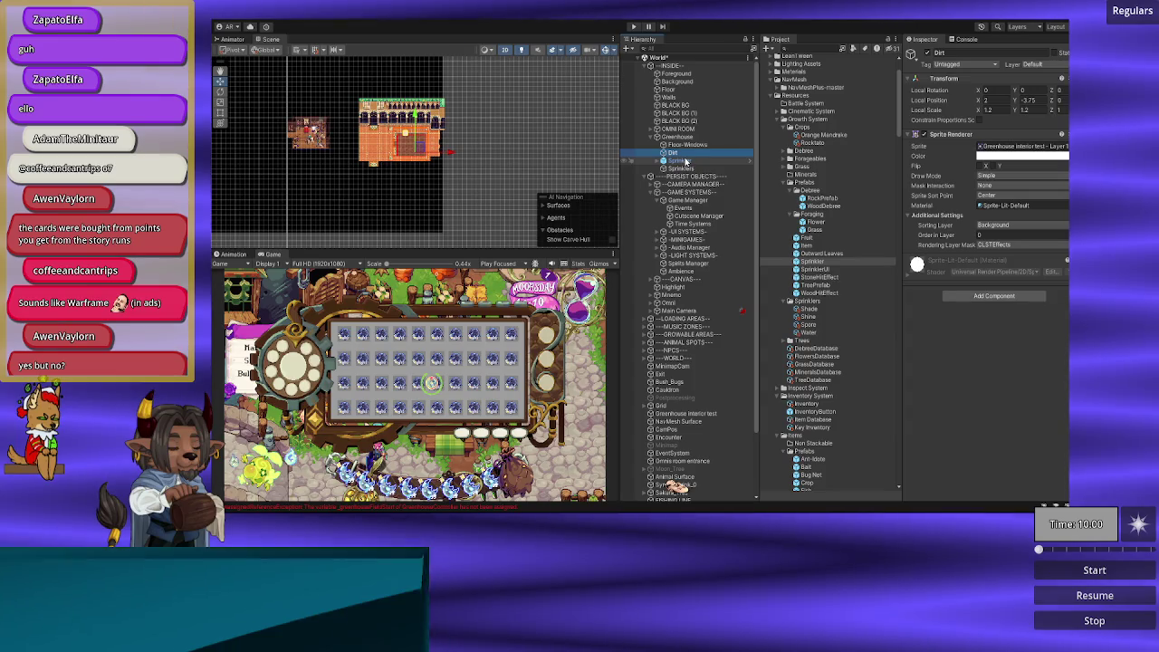
scroll(396, 194, "down", 3)
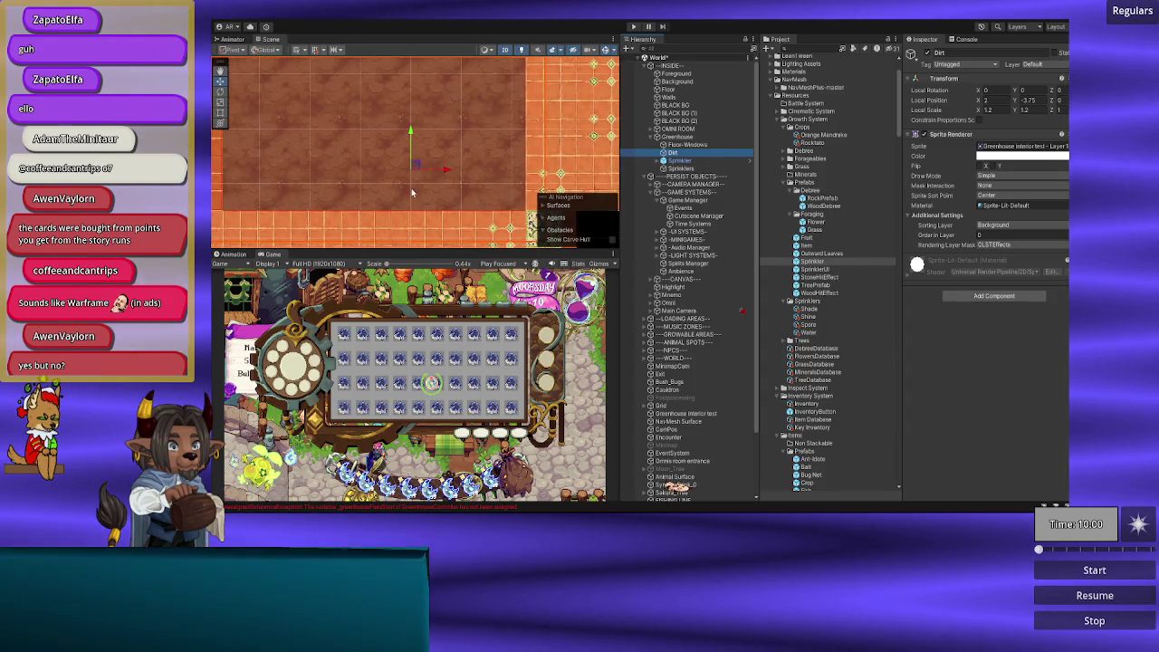
left_click_drag(672, 152, 679, 171)
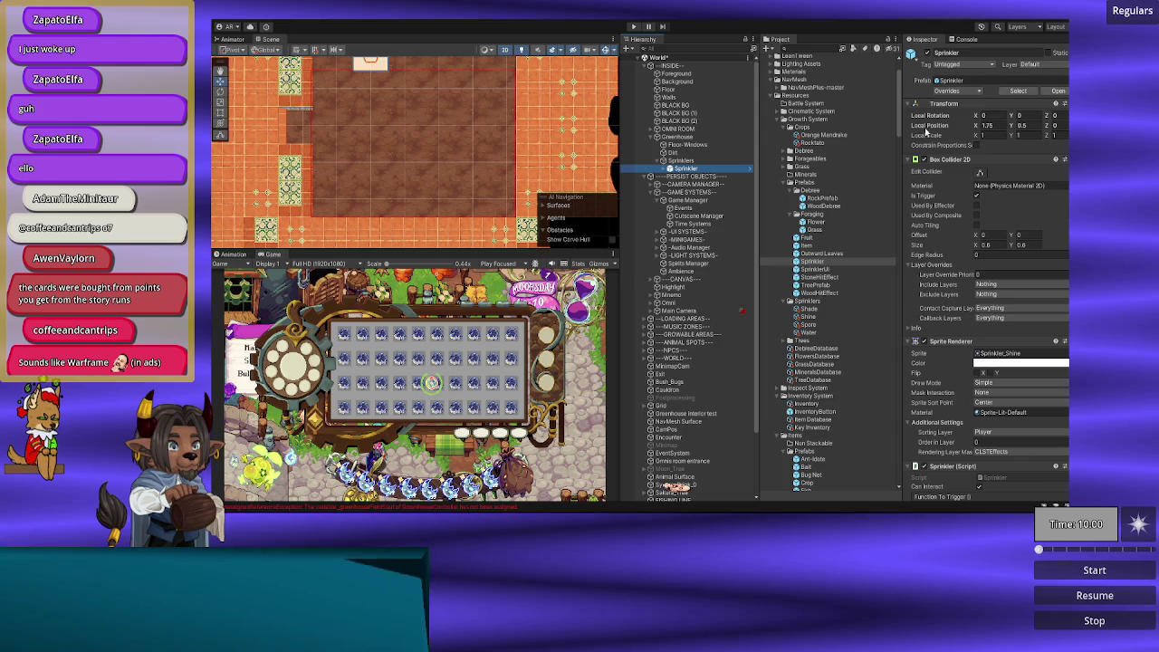
key("f")
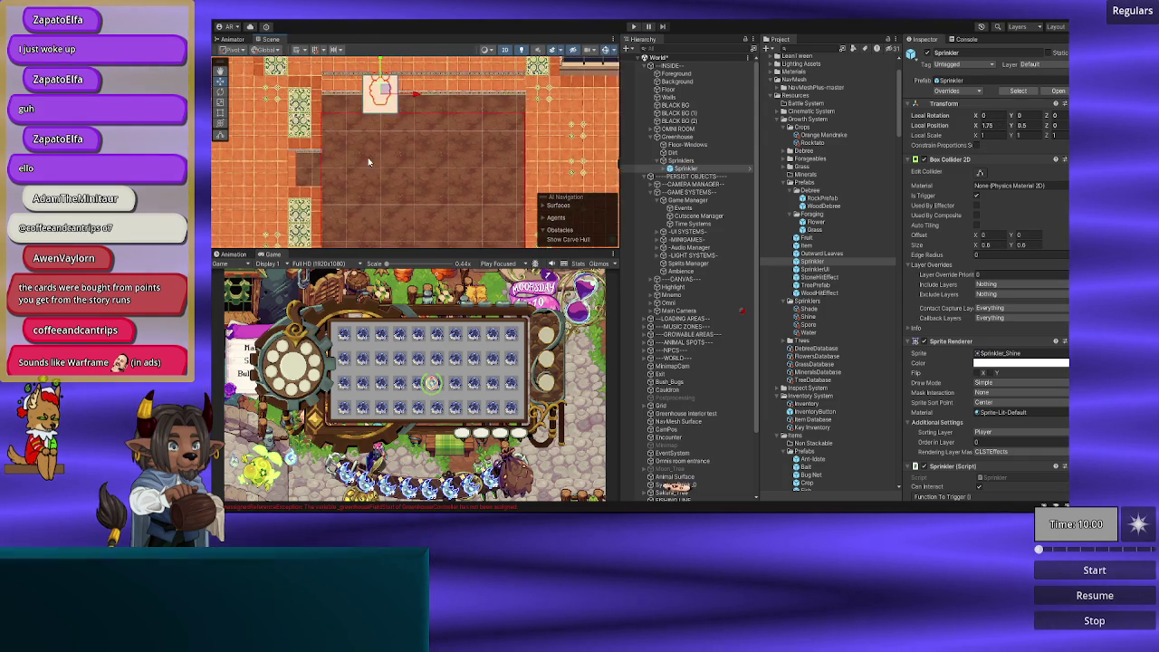
left_click_drag(384, 71, 384, 110)
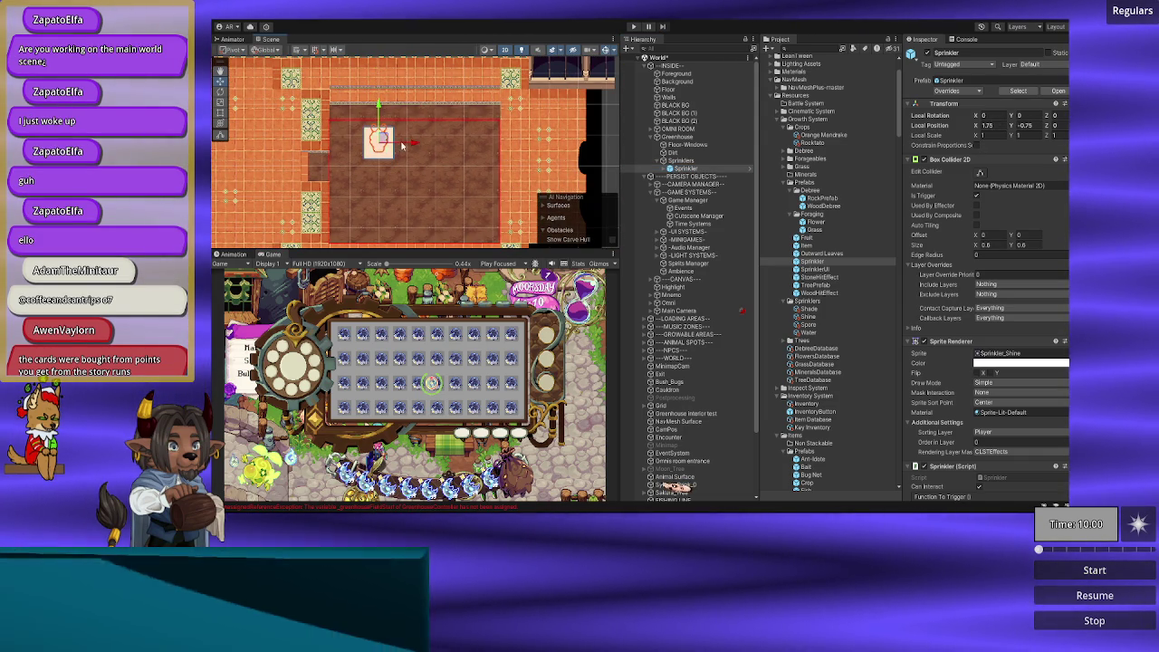
left_click_drag(412, 147, 388, 148)
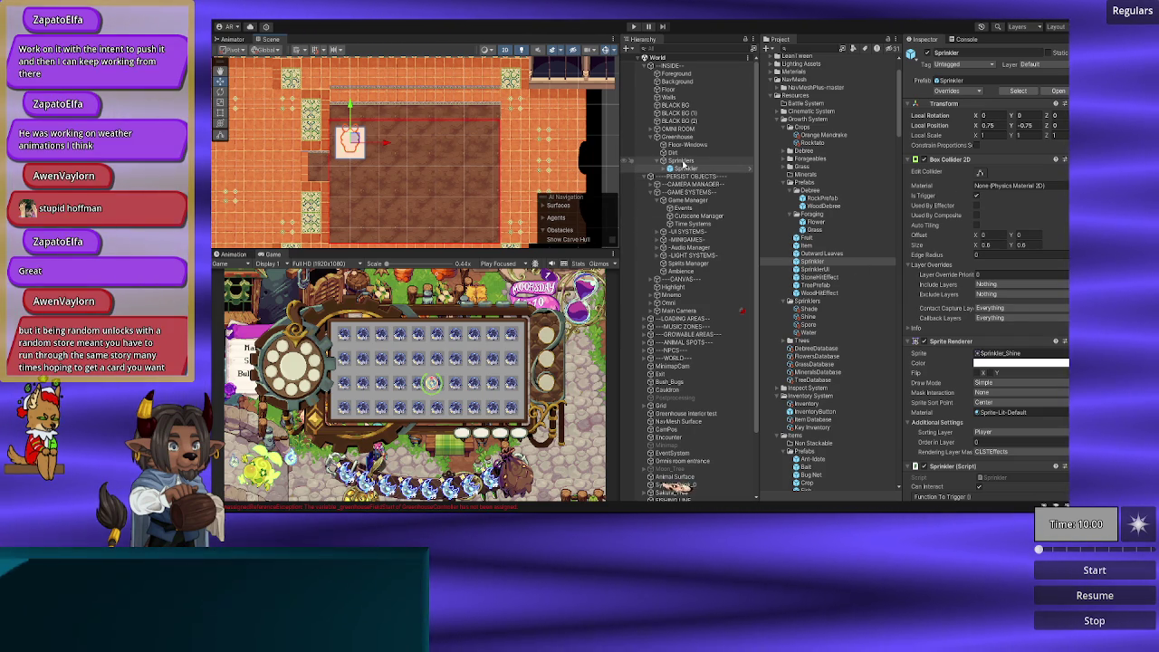
Step: Select the Dirt object in the Hierarchy so its Sprite Renderer shows in the Inspector
left_click(674, 152)
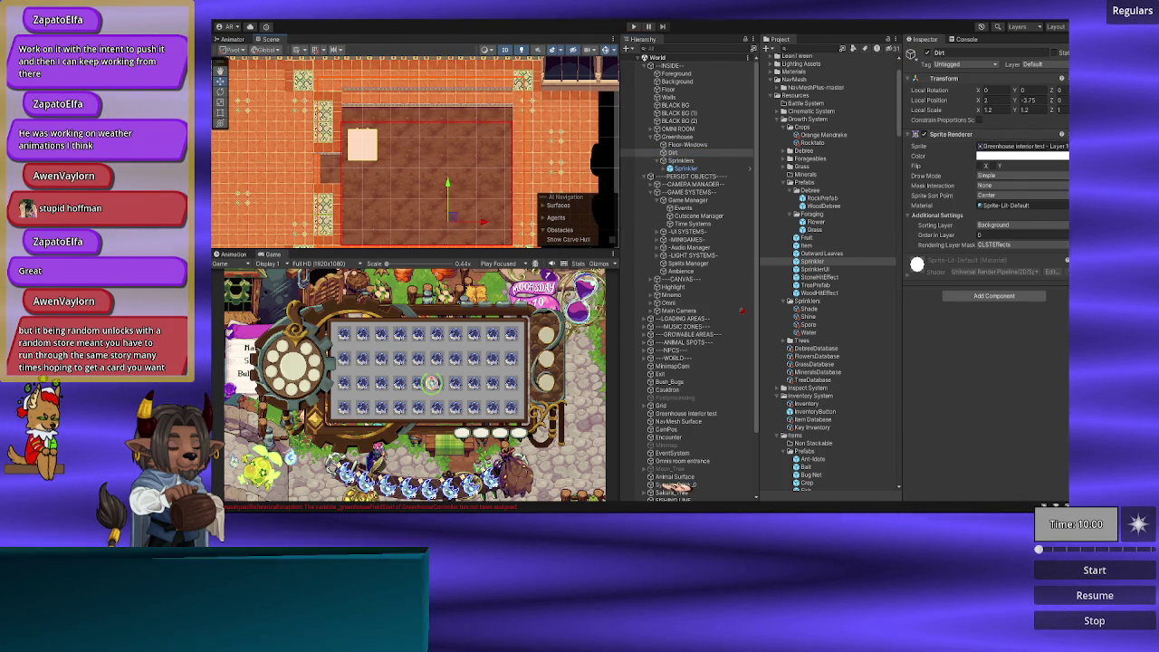
Step: Search the sprite picker for 'dirt' and assign the greenhouse-layers Dirt sprite to the Dirt object
left_click(1066, 146)
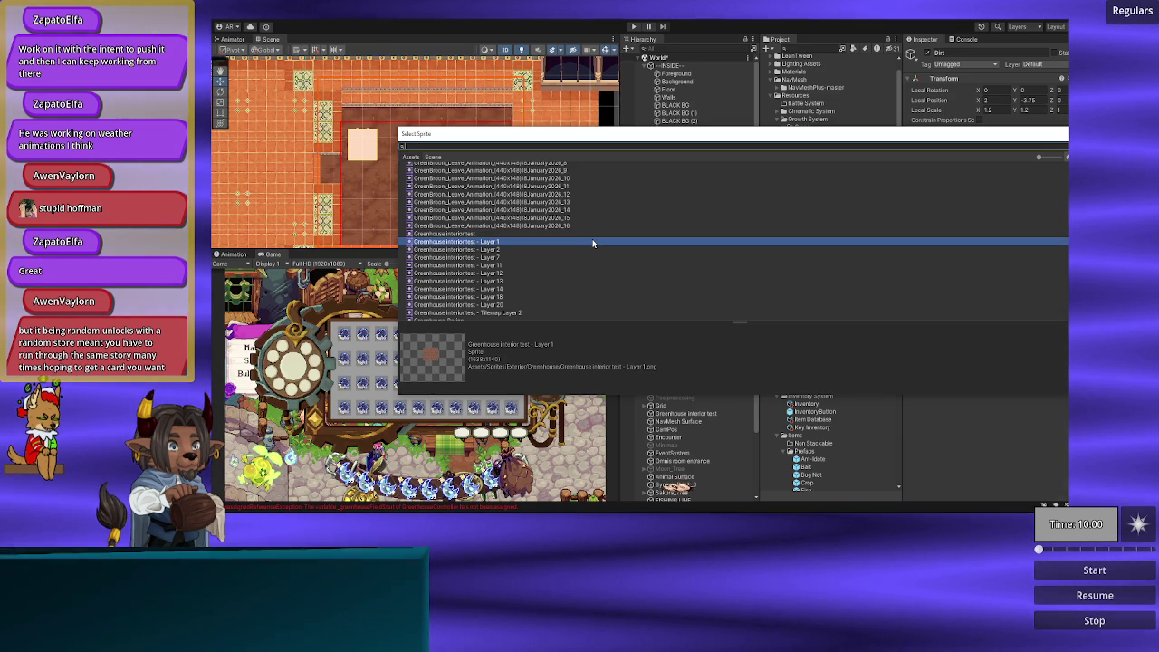
type("dirt")
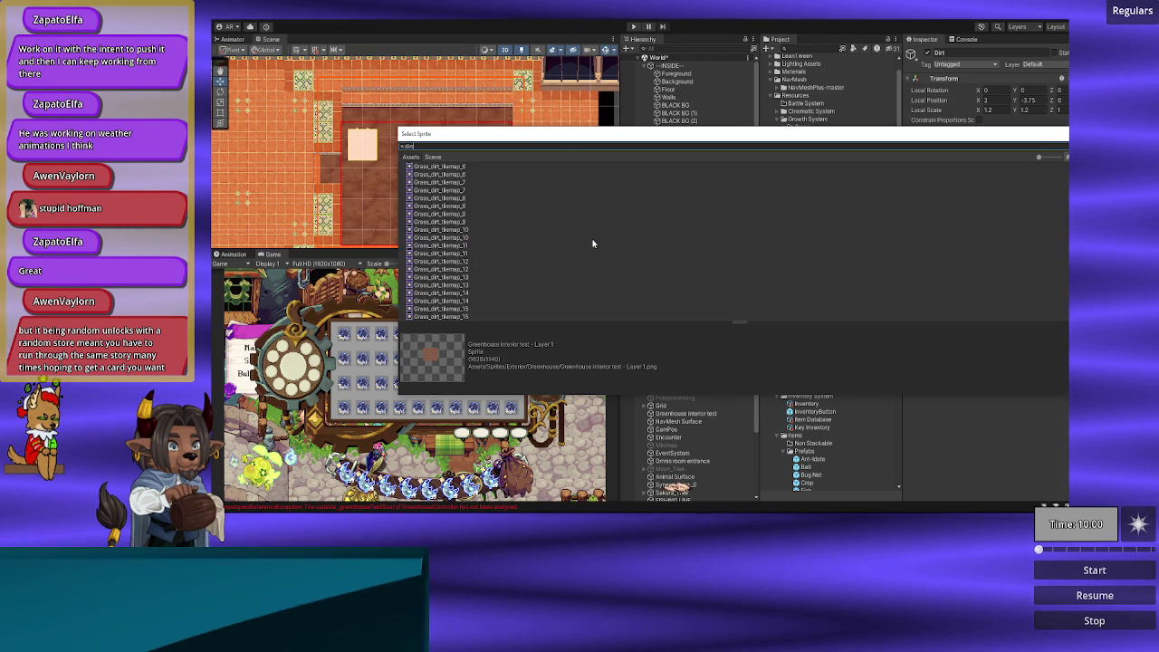
scroll(525, 274, "up", 8)
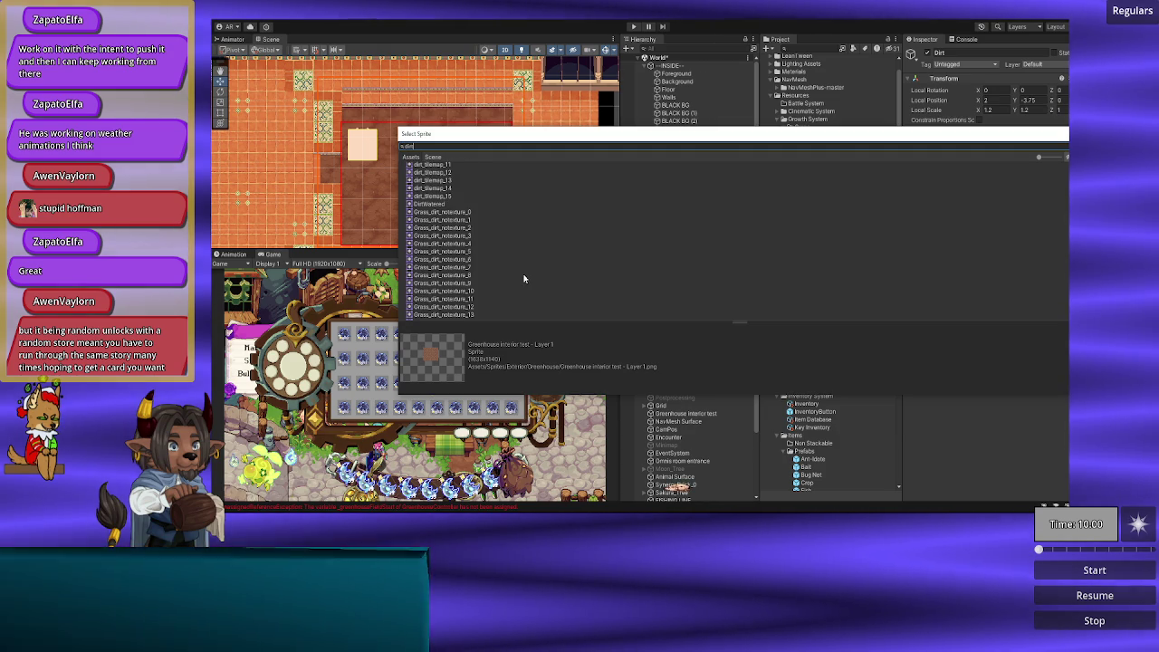
scroll(521, 280, "up", 10)
scroll(519, 284, "up", 10)
scroll(518, 285, "down", 3)
left_click(439, 224)
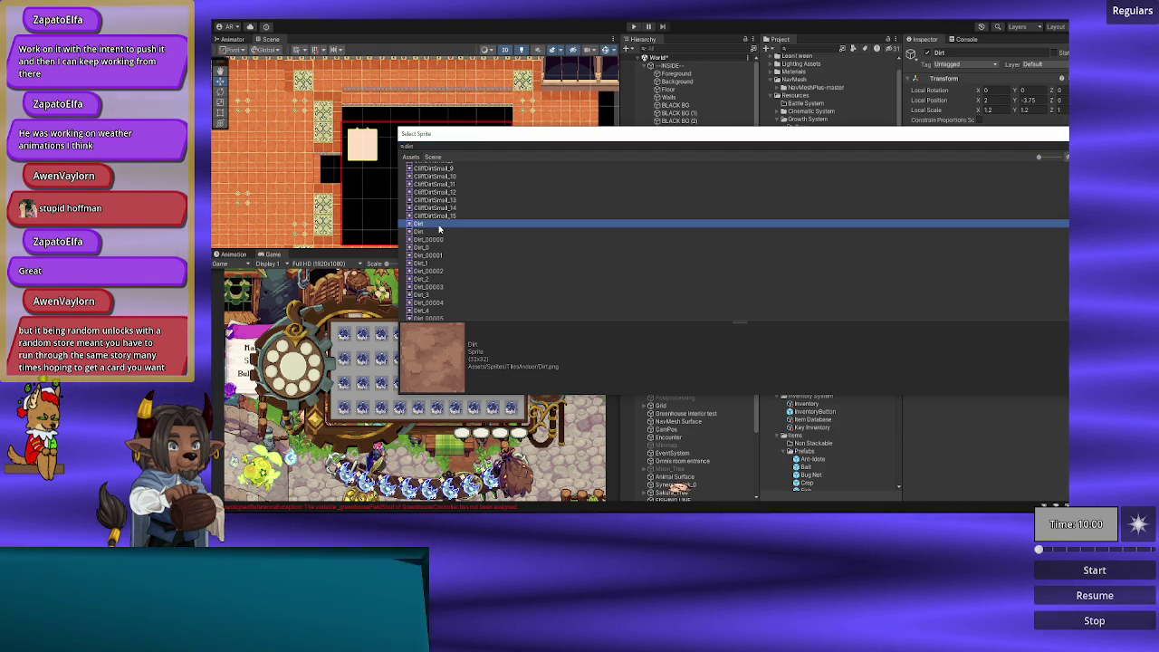
left_click(439, 231)
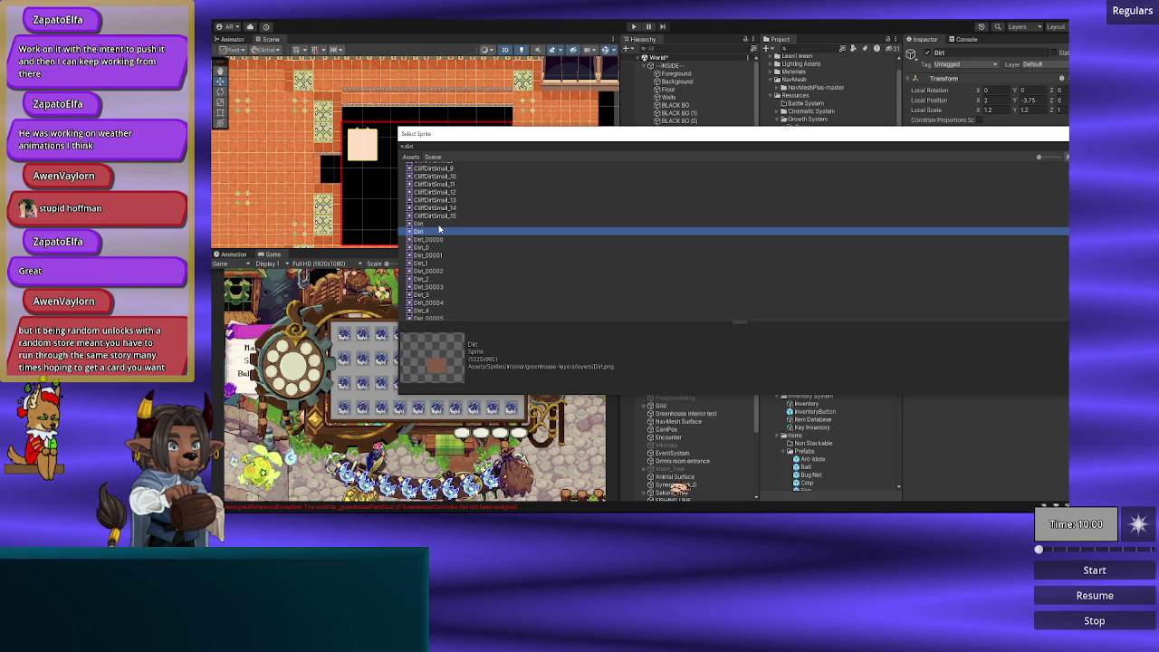
double_click(440, 231)
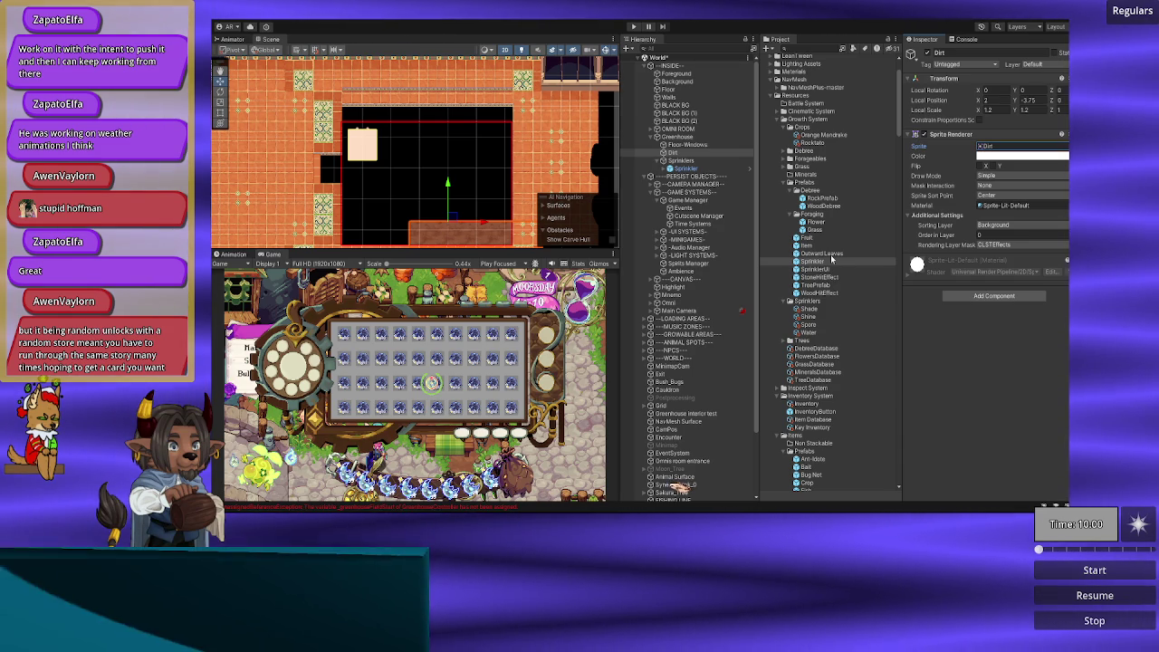
Step: Reset the Dirt object's Transform to zero
scroll(820, 262, "down", 10)
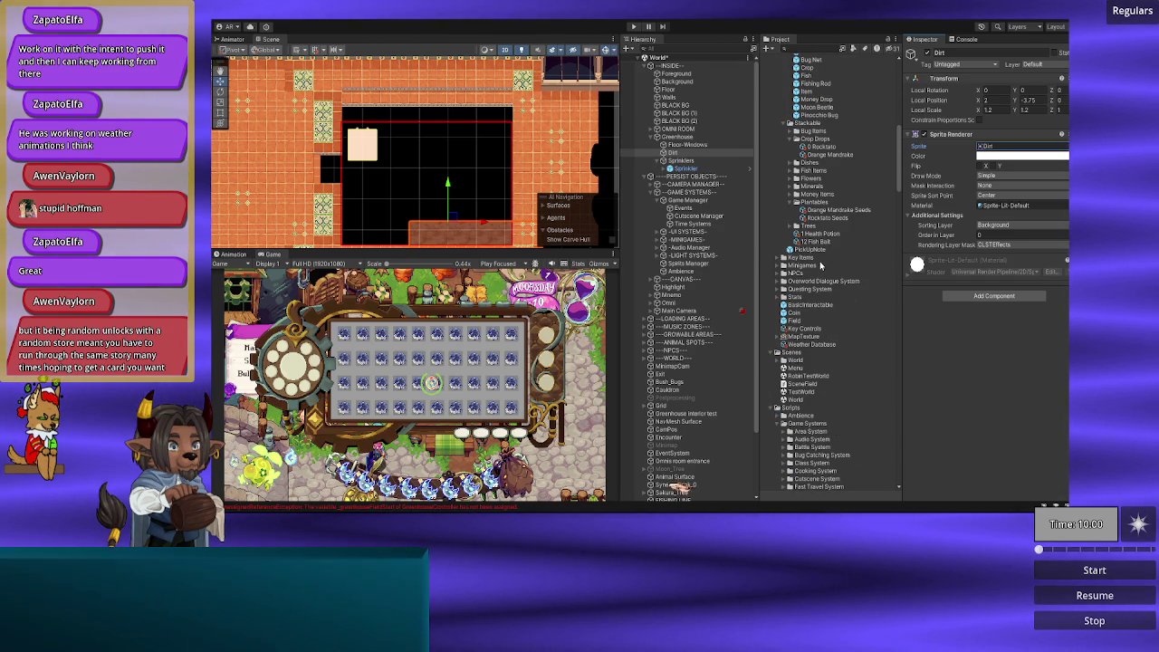
scroll(820, 264, "down", 5)
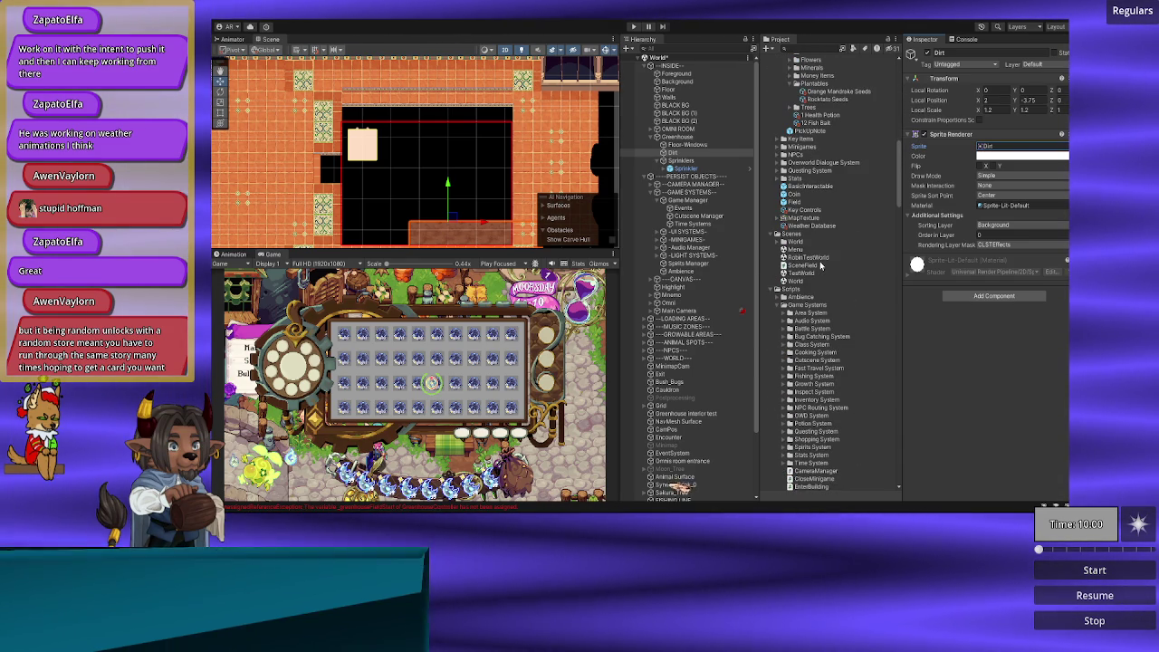
left_click(1062, 78)
left_click(1008, 89)
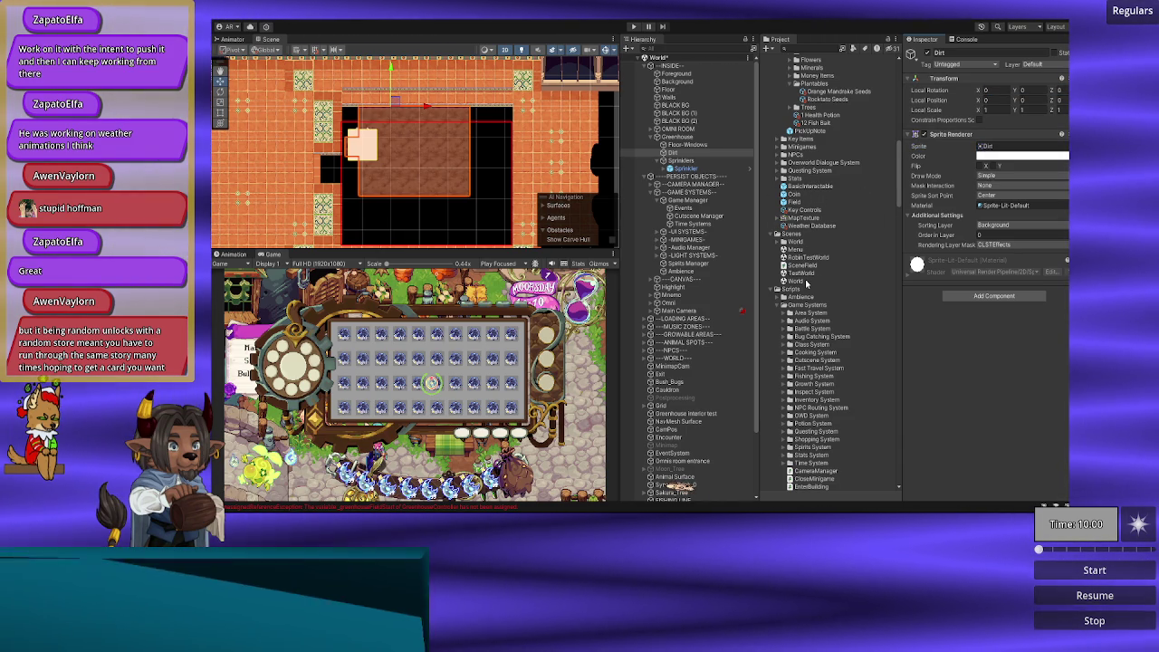
Step: Select the Dirt texture in the greenhouse-layers folder and set its Pixels Per Unit to 64
scroll(805, 268, "down", 10)
scroll(805, 263, "down", 10)
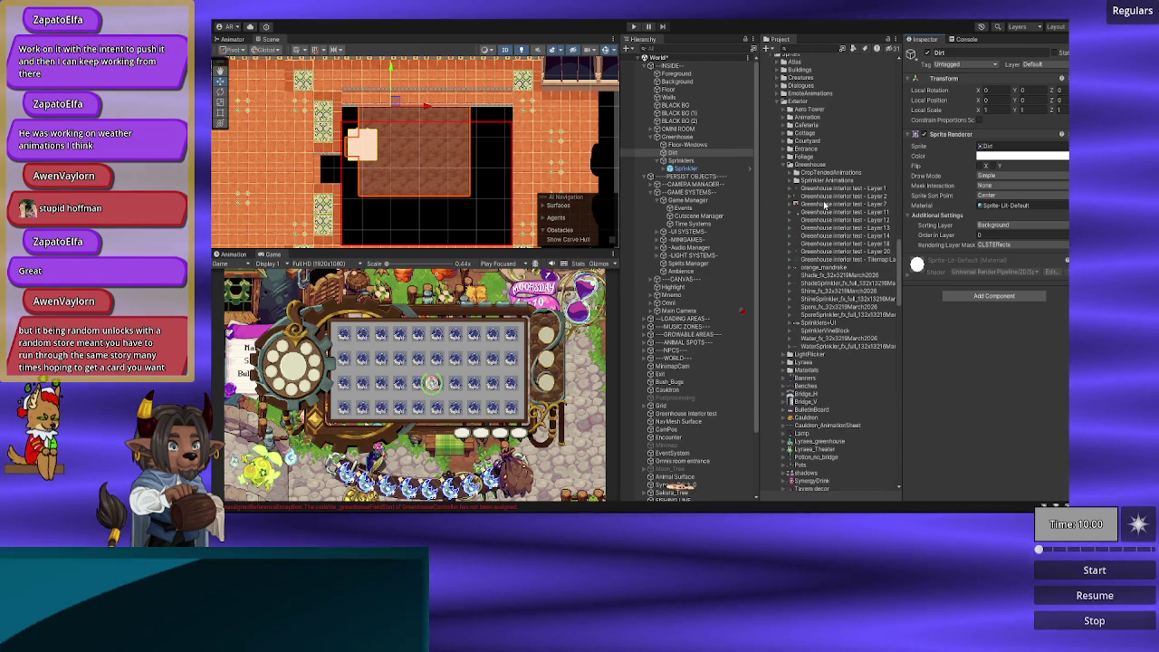
scroll(820, 238, "down", 8)
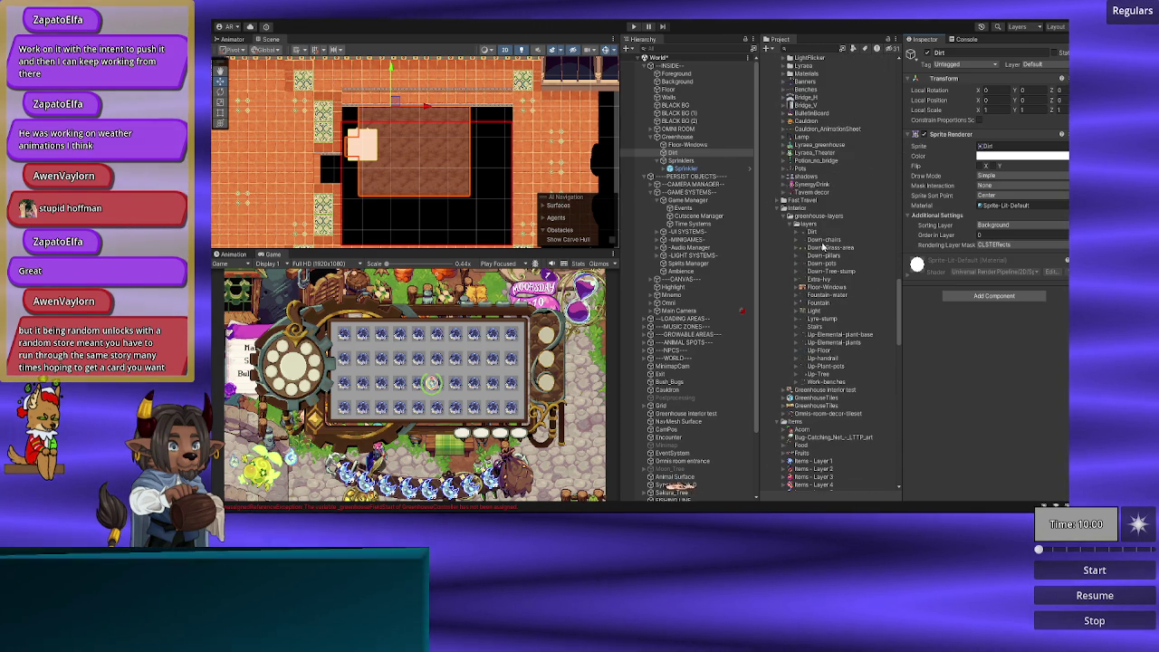
left_click(815, 232)
left_click(1006, 117)
type("64")
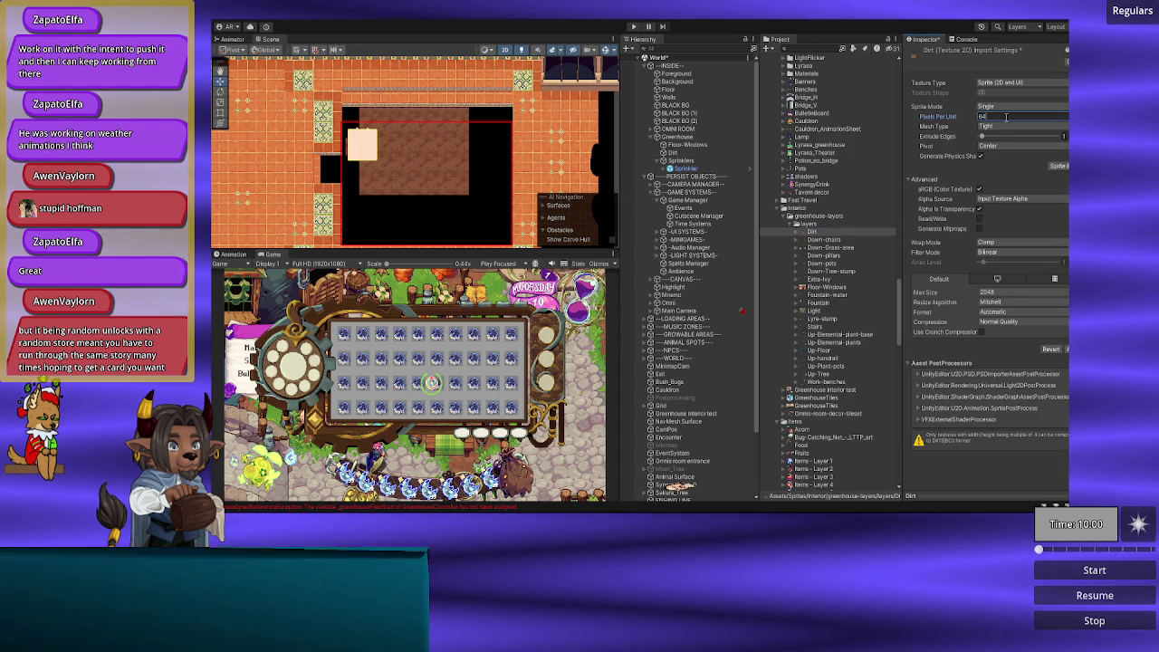
Step: Apply Point filtering, no compression and a 4096 max size to the Dirt texture
left_click(996, 253)
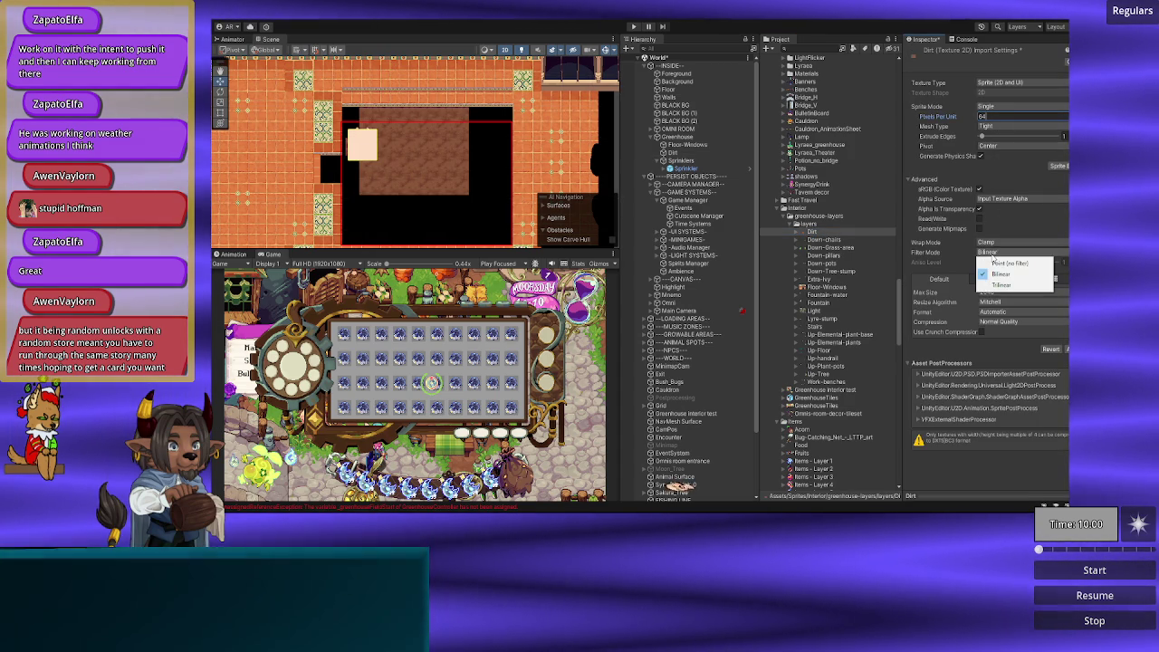
left_click(1006, 263)
left_click(1000, 322)
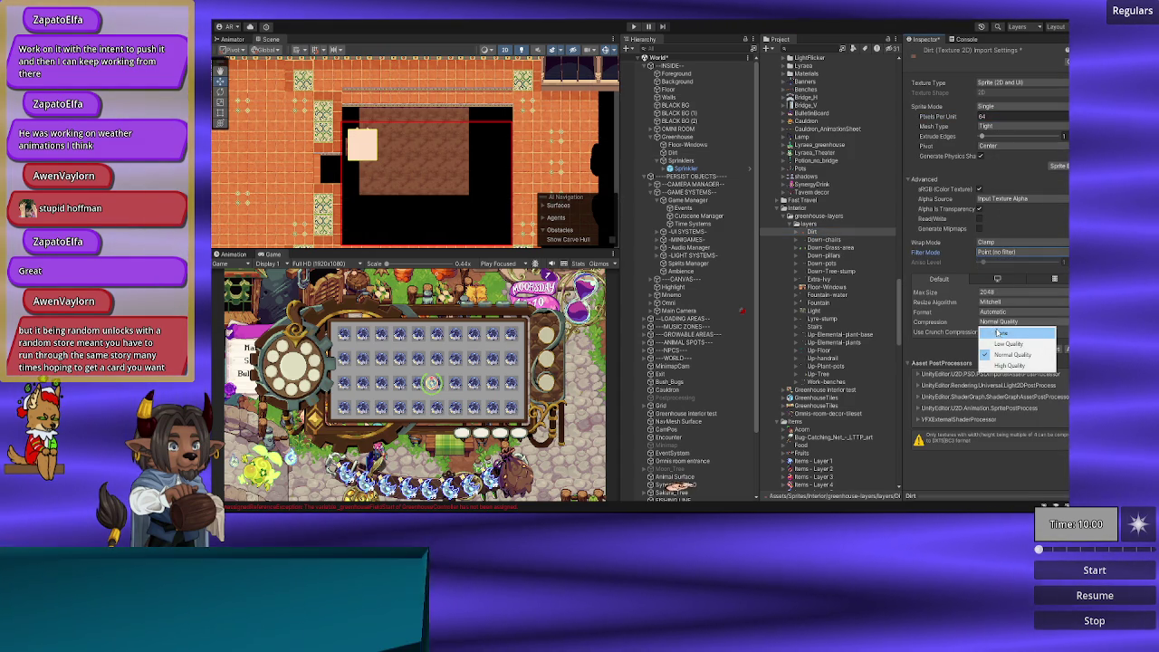
left_click(999, 333)
left_click(1000, 293)
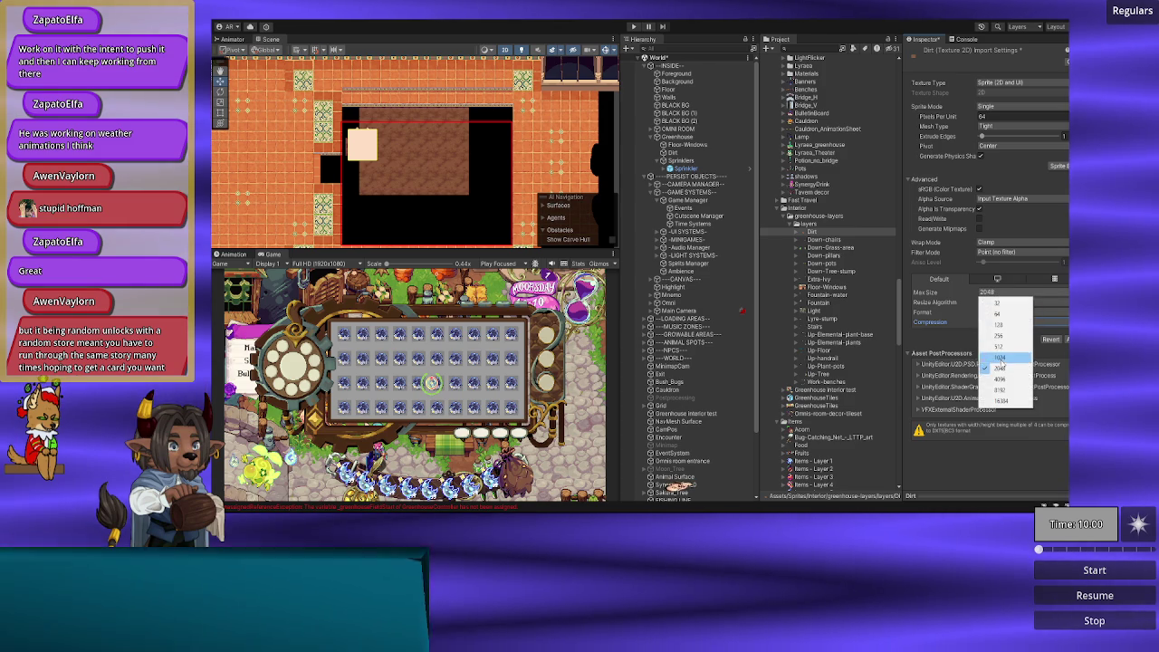
left_click(1001, 378)
left_click(1060, 340)
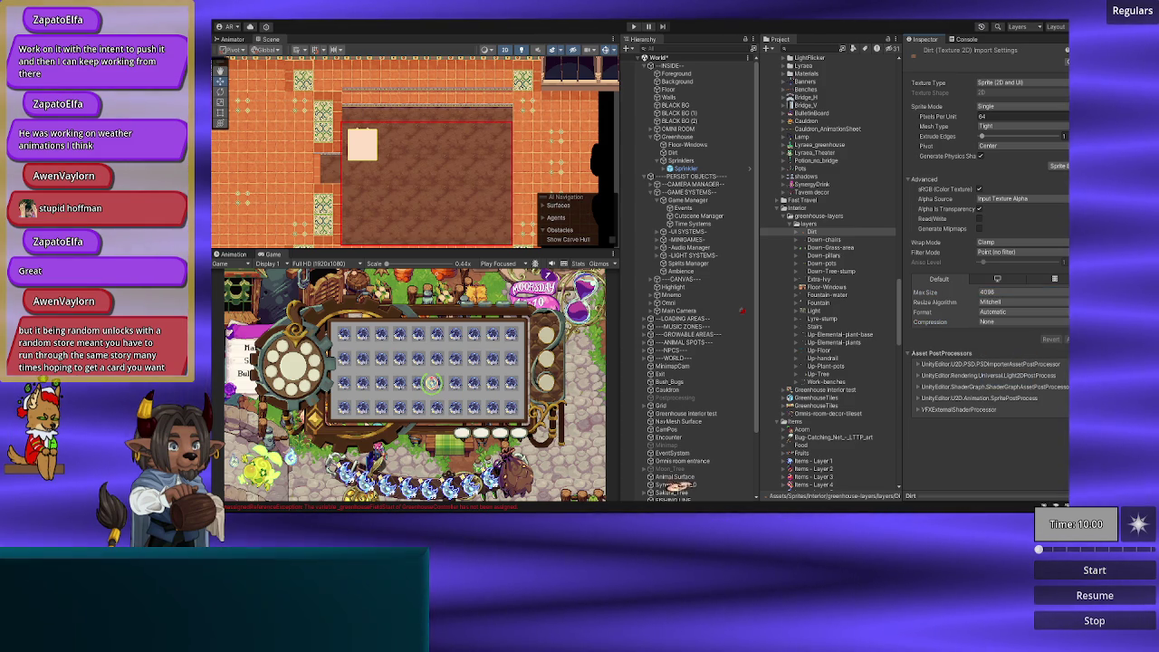
Step: Zoom and pan the Scene view to check the resized dirt plot
scroll(383, 179, "up", 5)
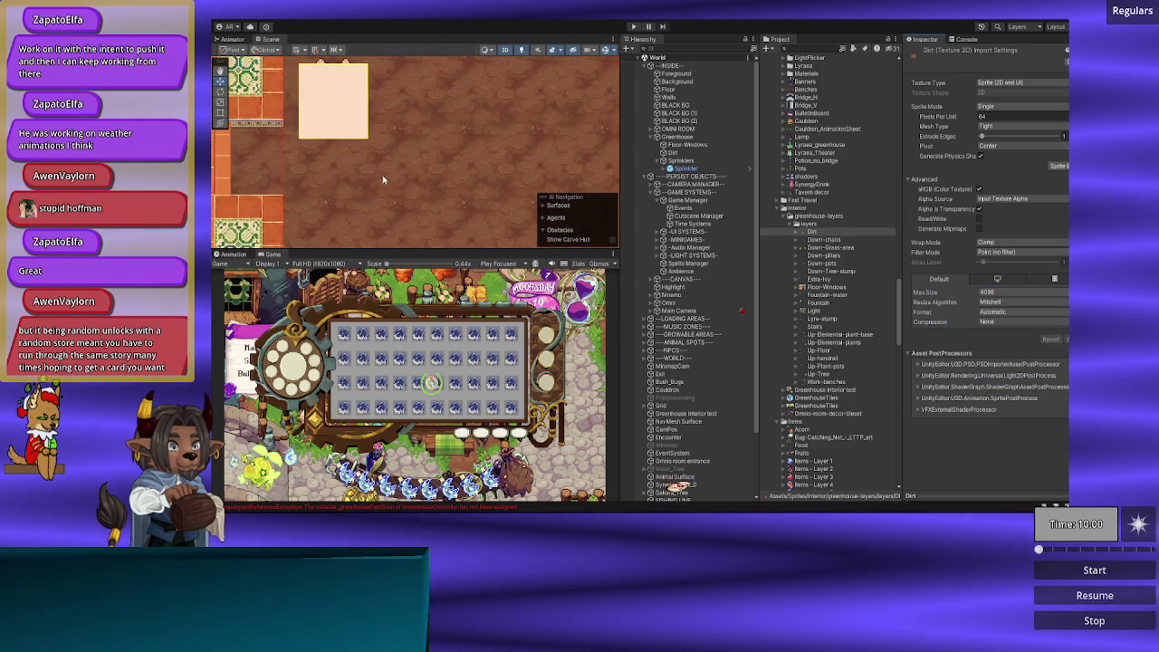
left_click_drag(383, 178, 462, 212)
scroll(463, 203, "up", 5)
scroll(456, 198, "down", 5)
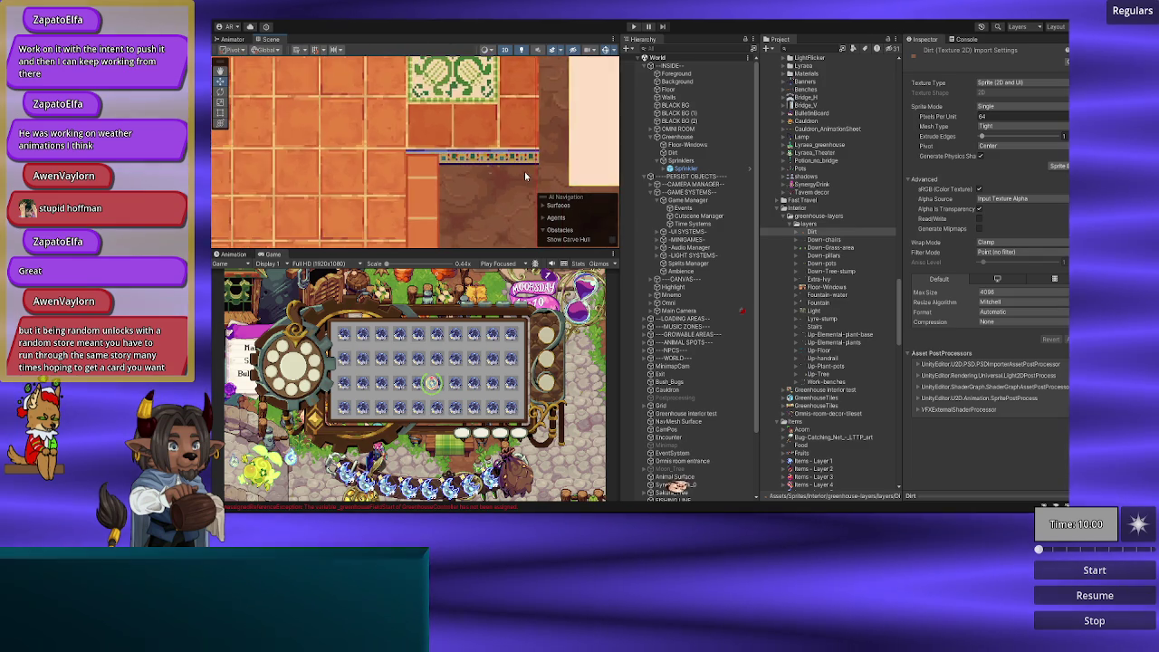
scroll(525, 176, "down", 5)
mouse_move(528, 166)
left_mouse_down()
mouse_move(386, 58)
mouse_move(453, 103)
left_mouse_up()
scroll(478, 142, "down", 2)
left_click_drag(507, 136, 435, 184)
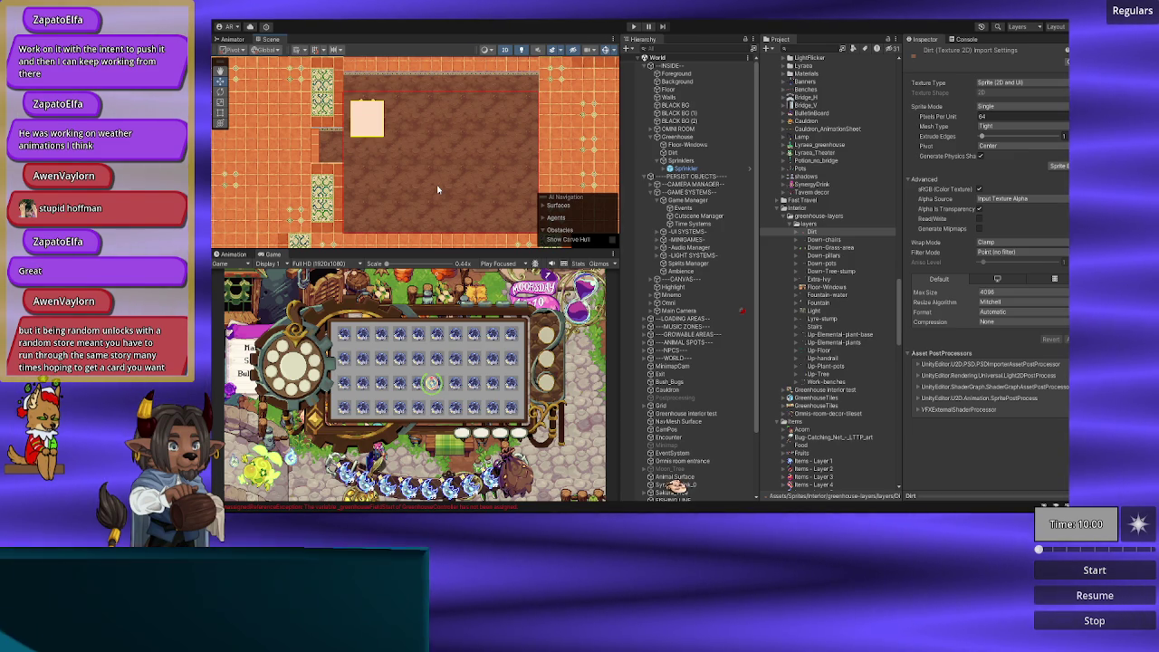
scroll(438, 189, "down", 2)
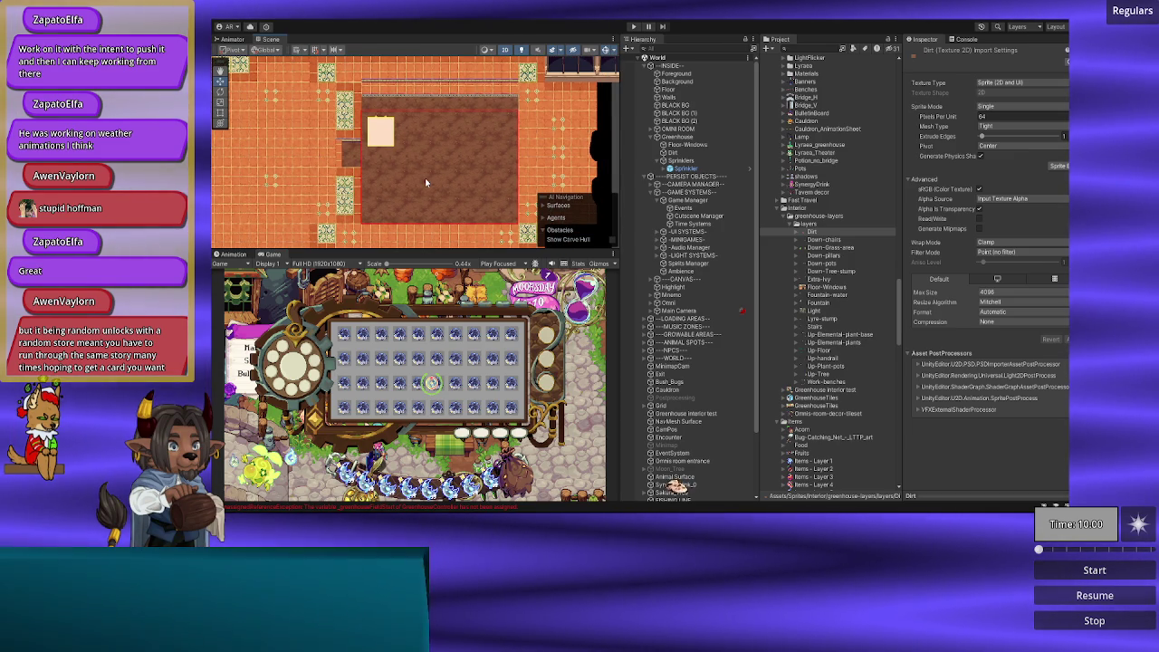
scroll(427, 182, "up", 1)
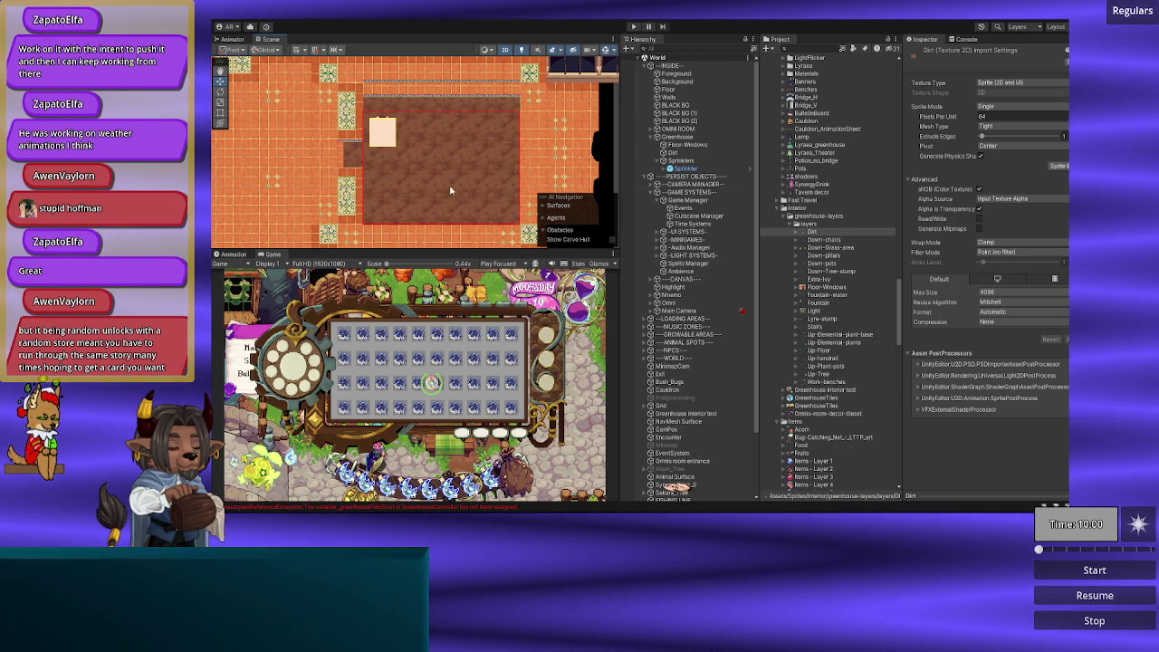
Step: Select the Dirt object by its tile in the Scene view and zoom the view out
left_click(448, 106)
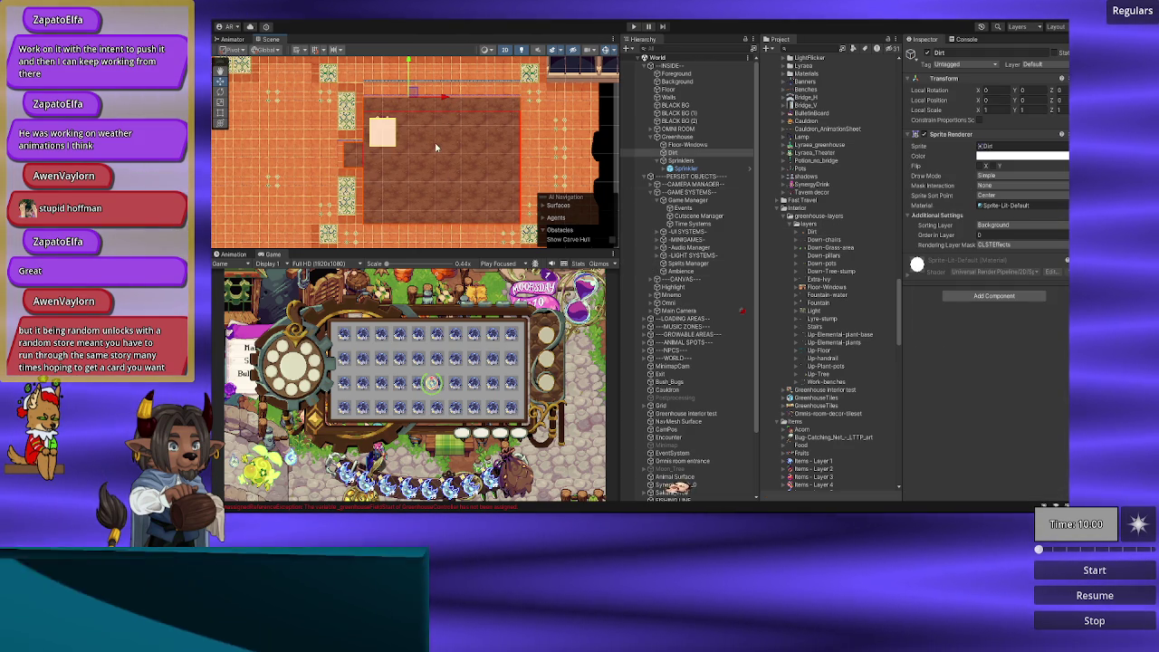
scroll(435, 155, "up", 1)
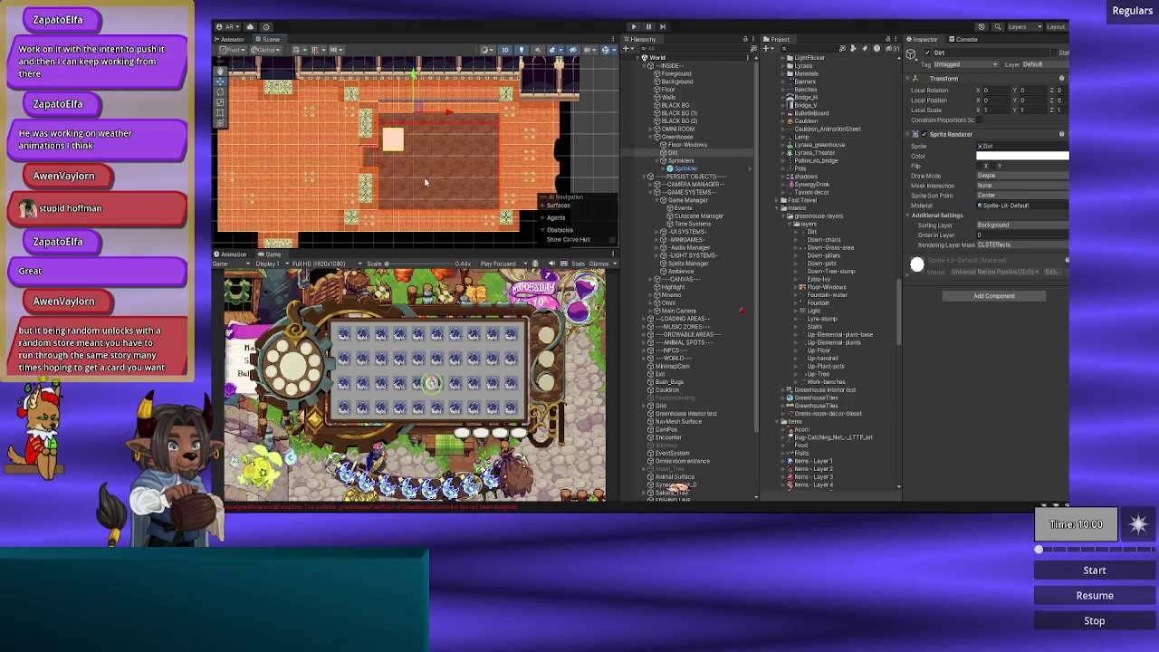
scroll(424, 182, "down", 1)
scroll(417, 178, "down", 3)
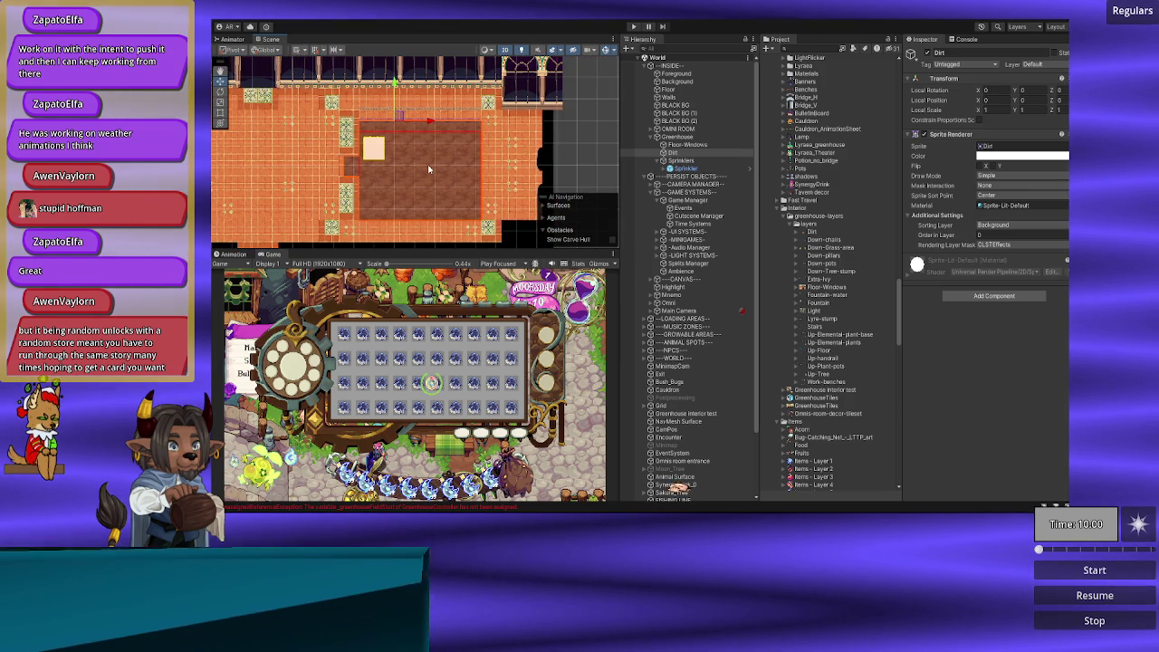
Step: Select Greenhouse and set its local X position to -190
scroll(402, 168, "up", 2)
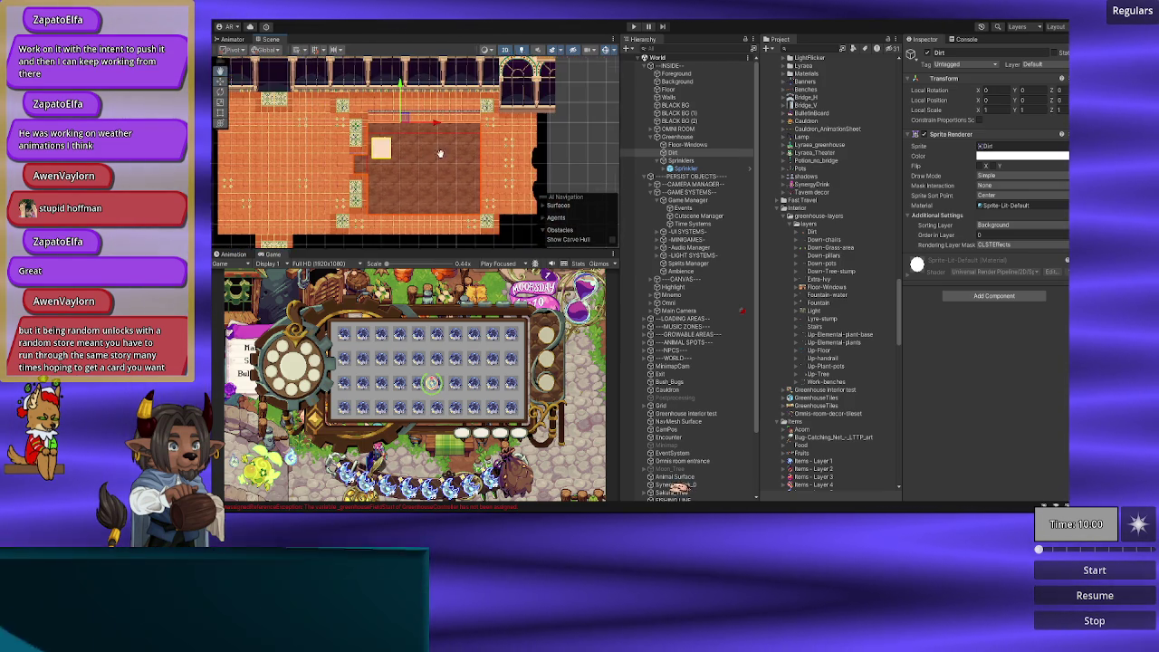
left_click_drag(432, 152, 509, 169)
scroll(509, 169, "down", 2)
left_click(681, 130)
left_click(682, 137)
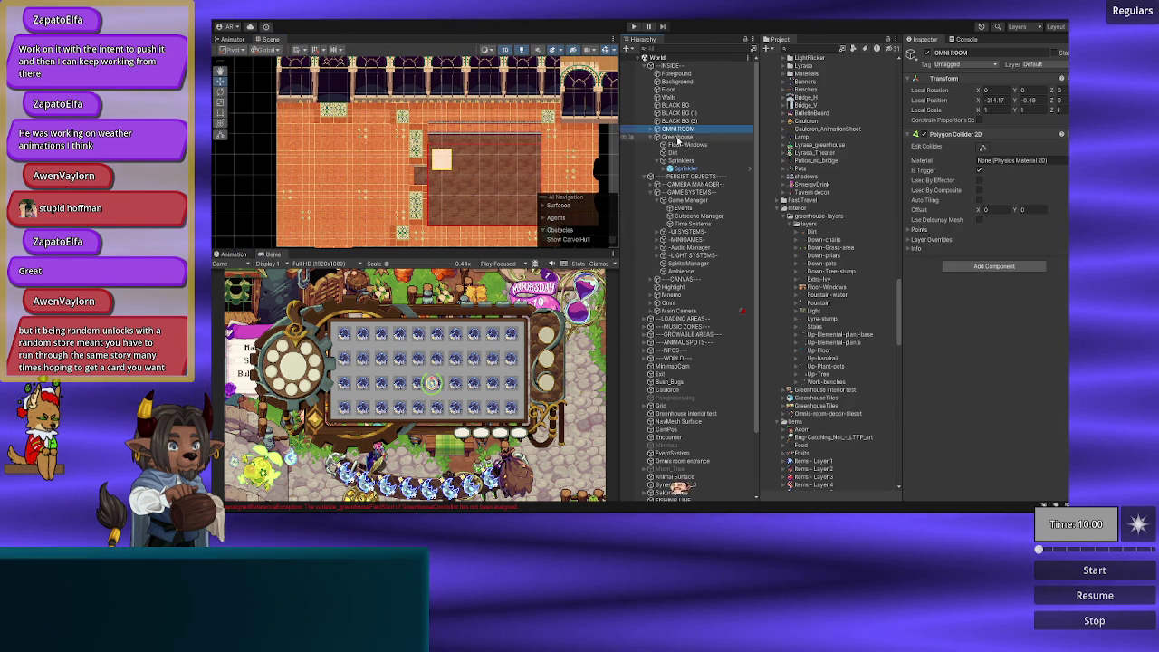
left_click(1000, 101)
type("-190")
key("Return")
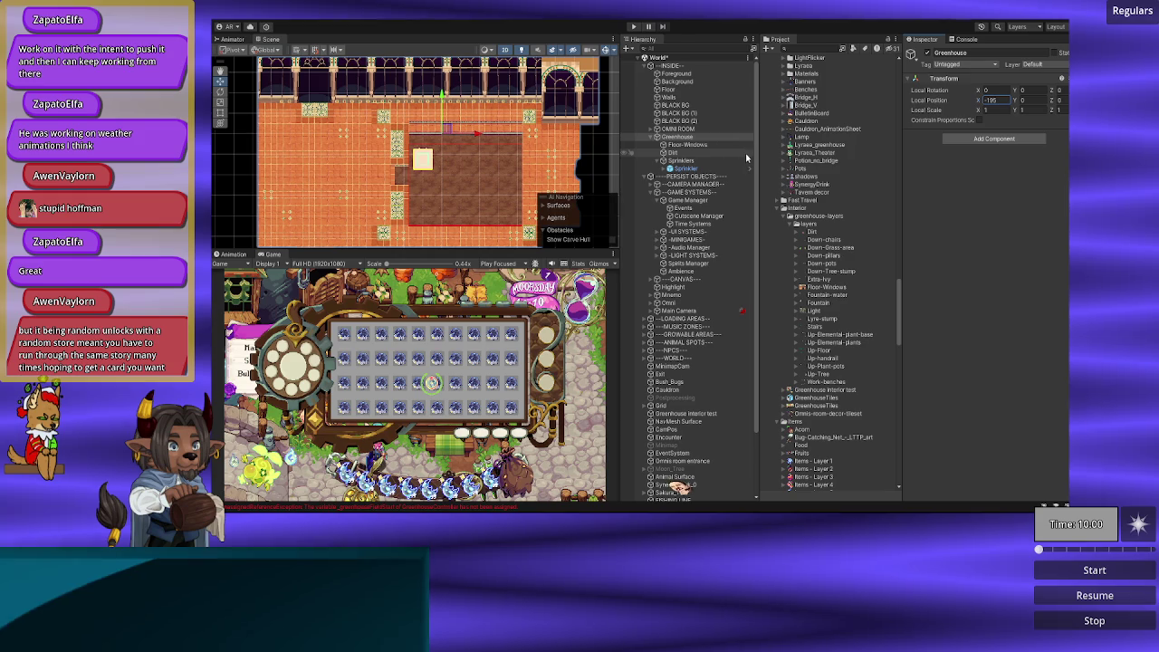
Step: Refine the Greenhouse's local X position to -196, then select the Sprinkler
scroll(580, 145, "down", 2)
scroll(538, 151, "up", 2)
left_click_drag(538, 152, 498, 155)
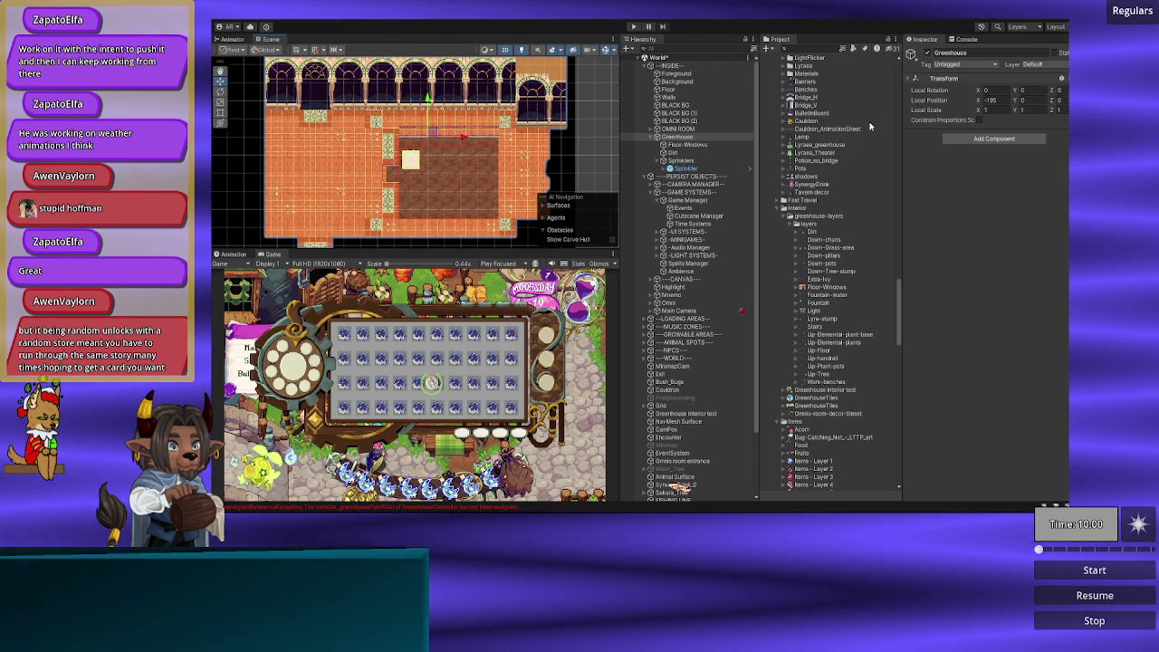
left_click(1000, 100)
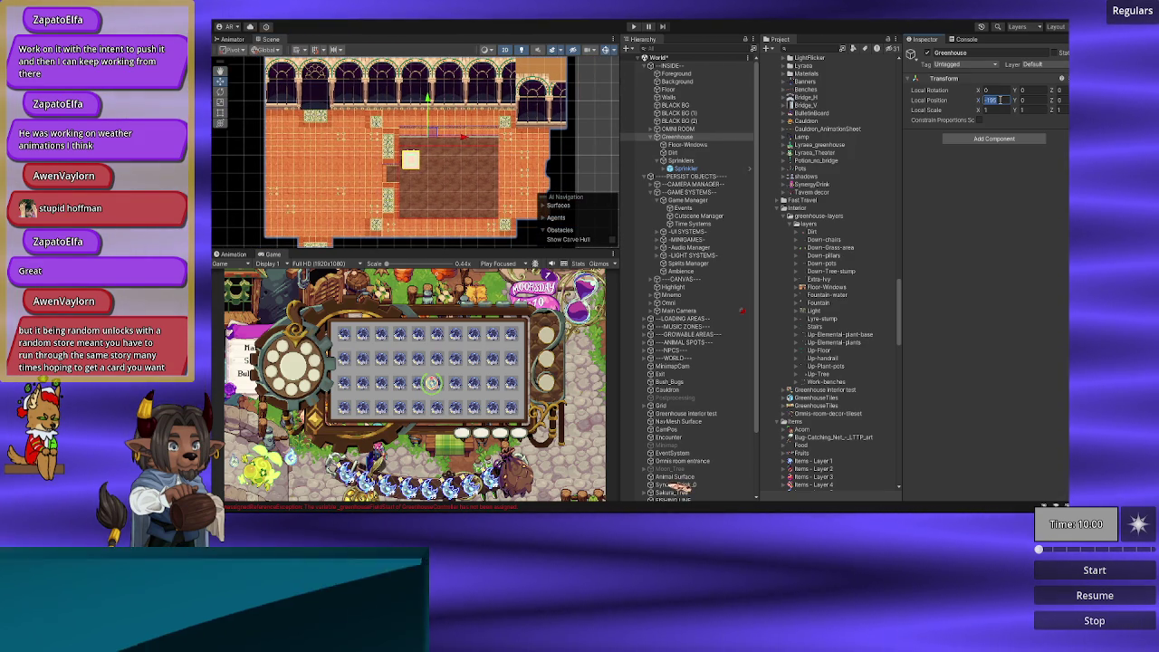
type("-196")
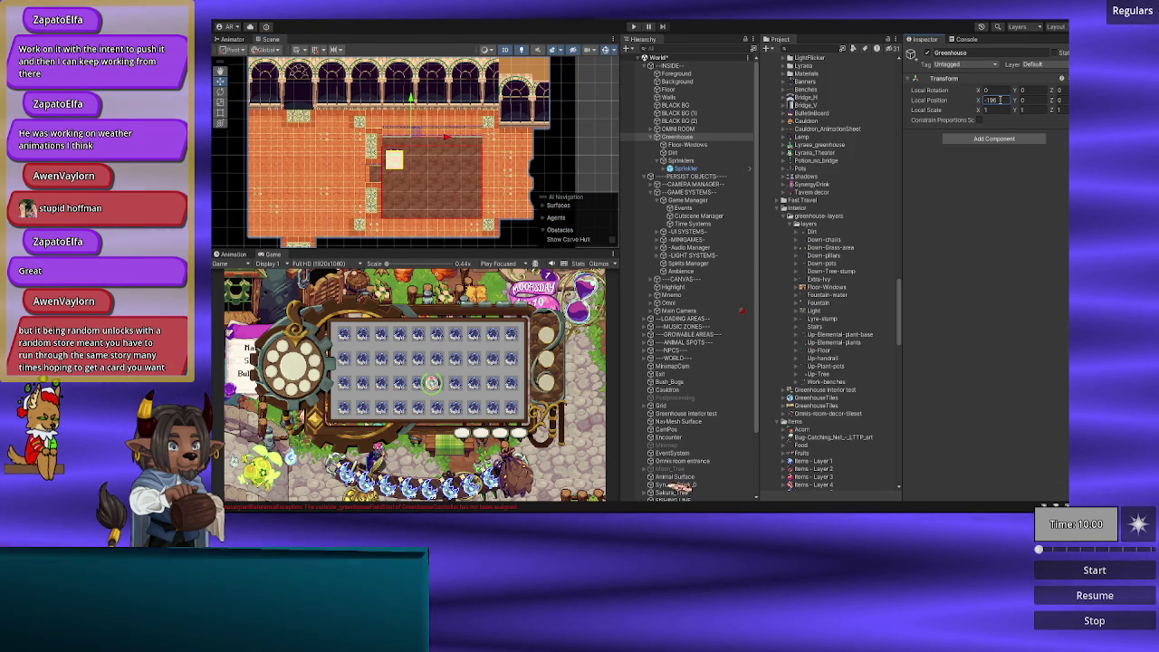
left_click(677, 168)
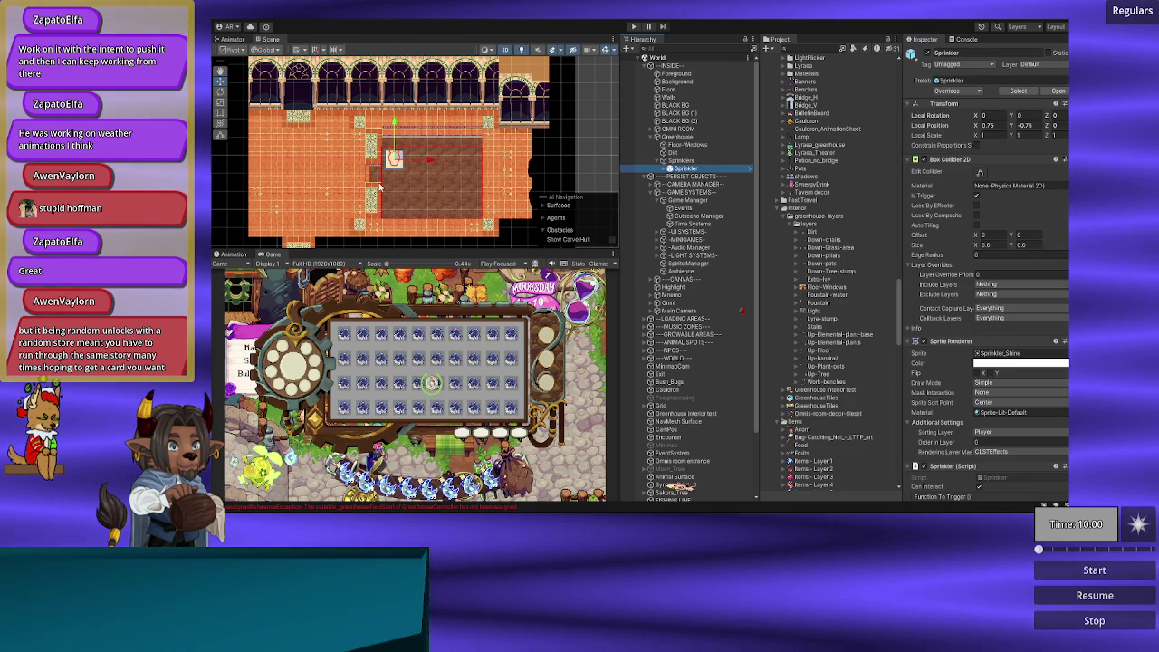
Step: Open the Sprinkler object's context menu in the Hierarchy
scroll(380, 187, "up", 5)
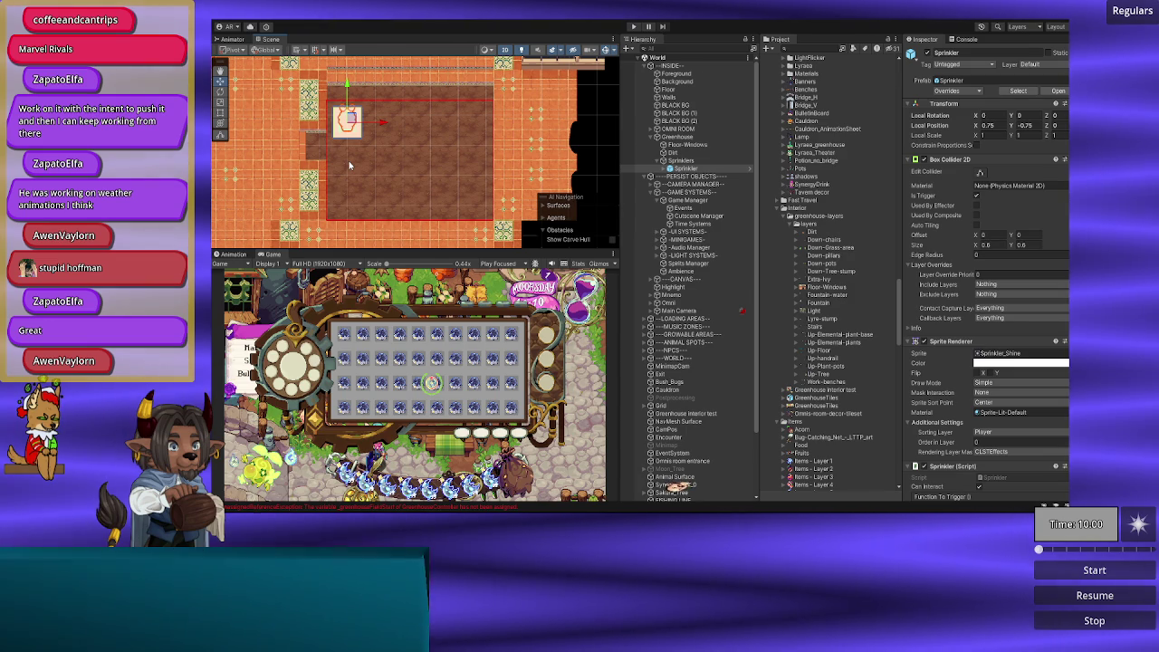
right_click(691, 170)
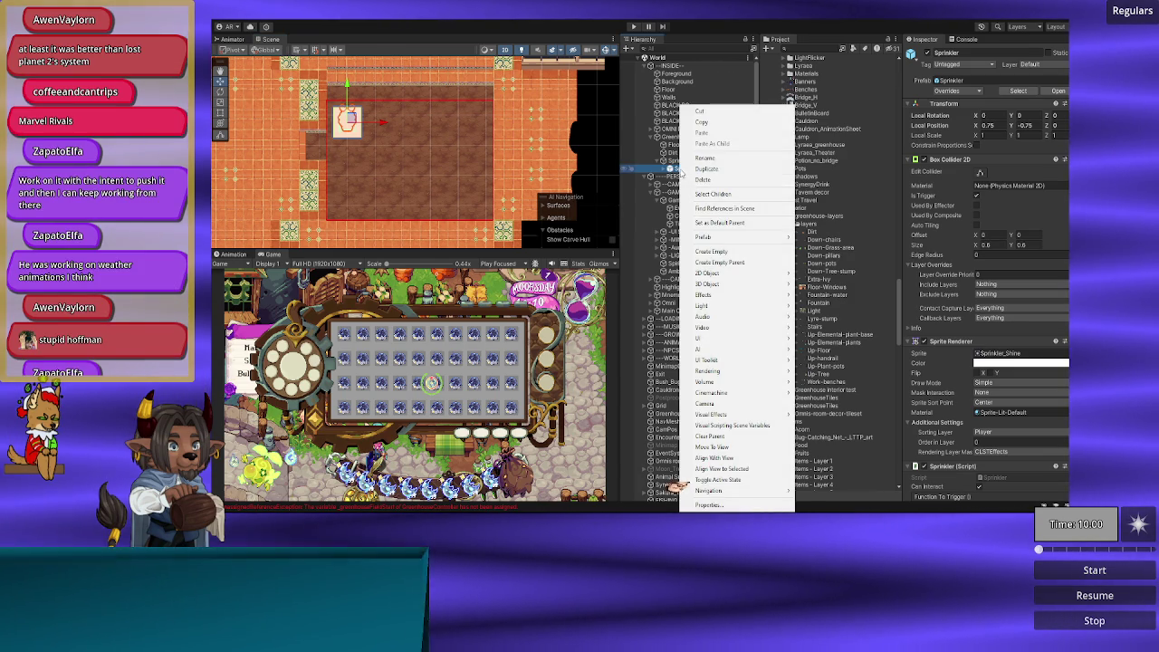
Step: Duplicate the Sprinkler and slide Sprinkler (1) right to local X 2.25 on the plot
left_click(706, 169)
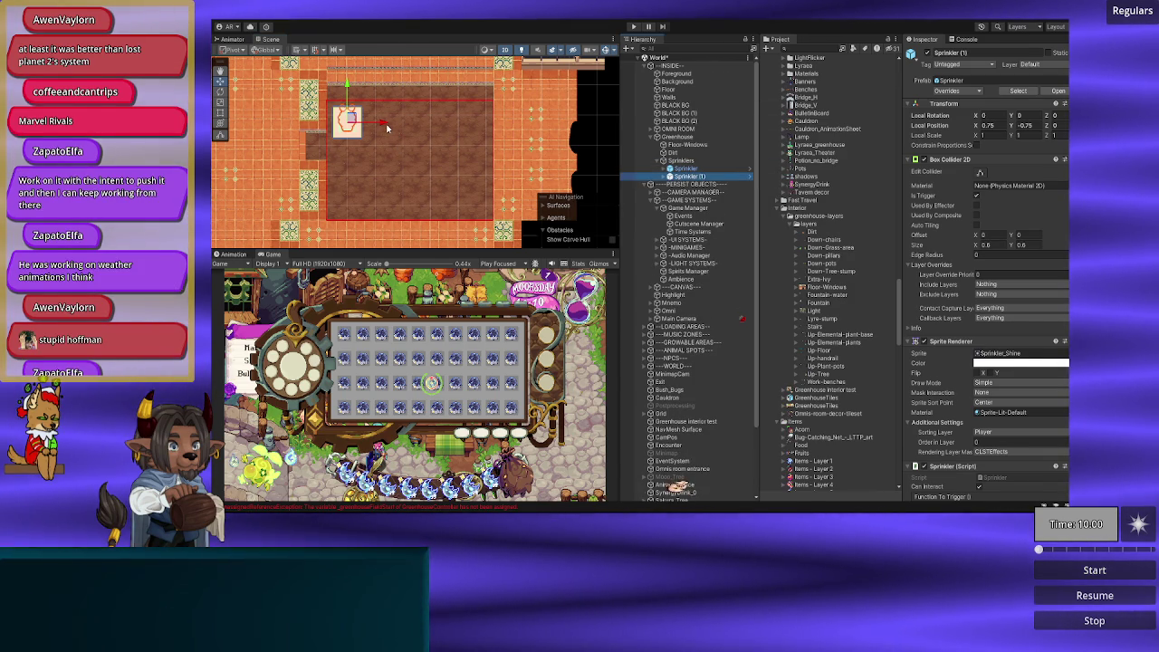
left_click_drag(382, 127, 418, 122)
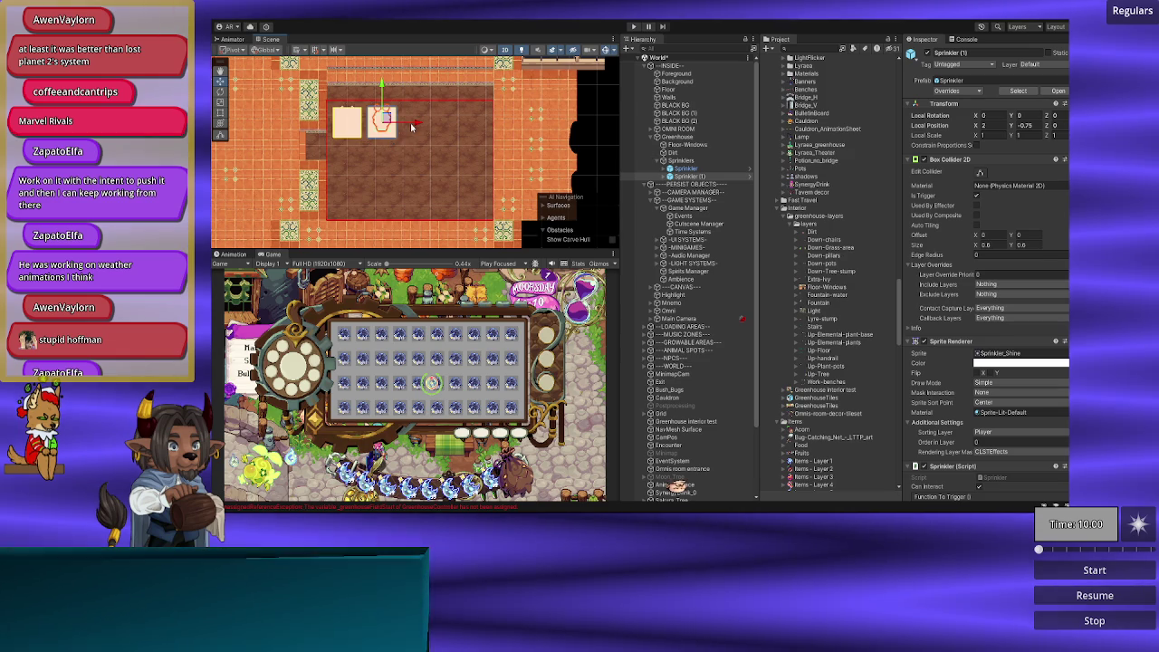
left_click_drag(412, 126, 421, 126)
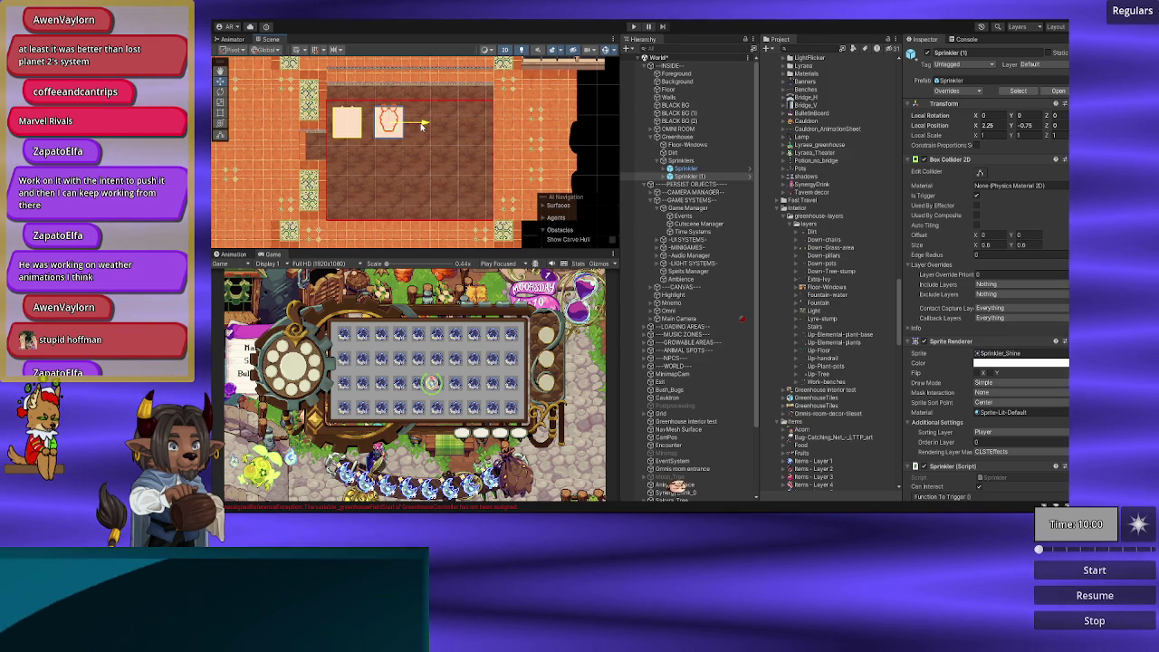
left_click_drag(369, 158, 385, 190)
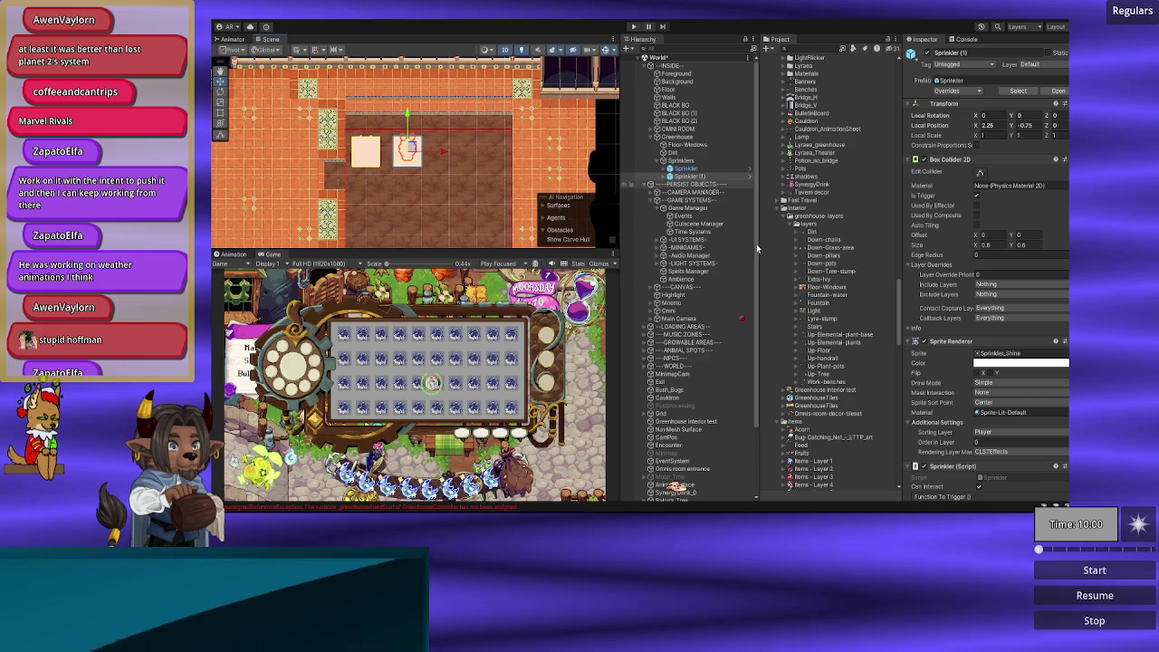
scroll(848, 290, "up", 6)
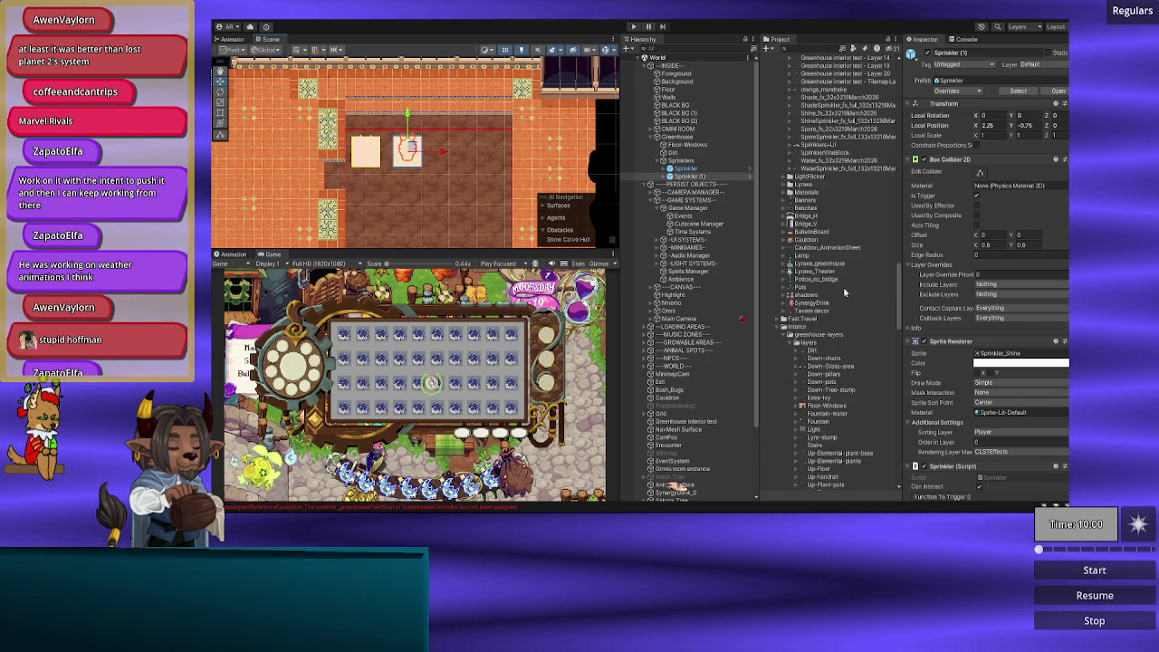
Step: Browse the Greenhouse layer textures in the Project and select the Sprinklers+UI texture
scroll(844, 292, "up", 3)
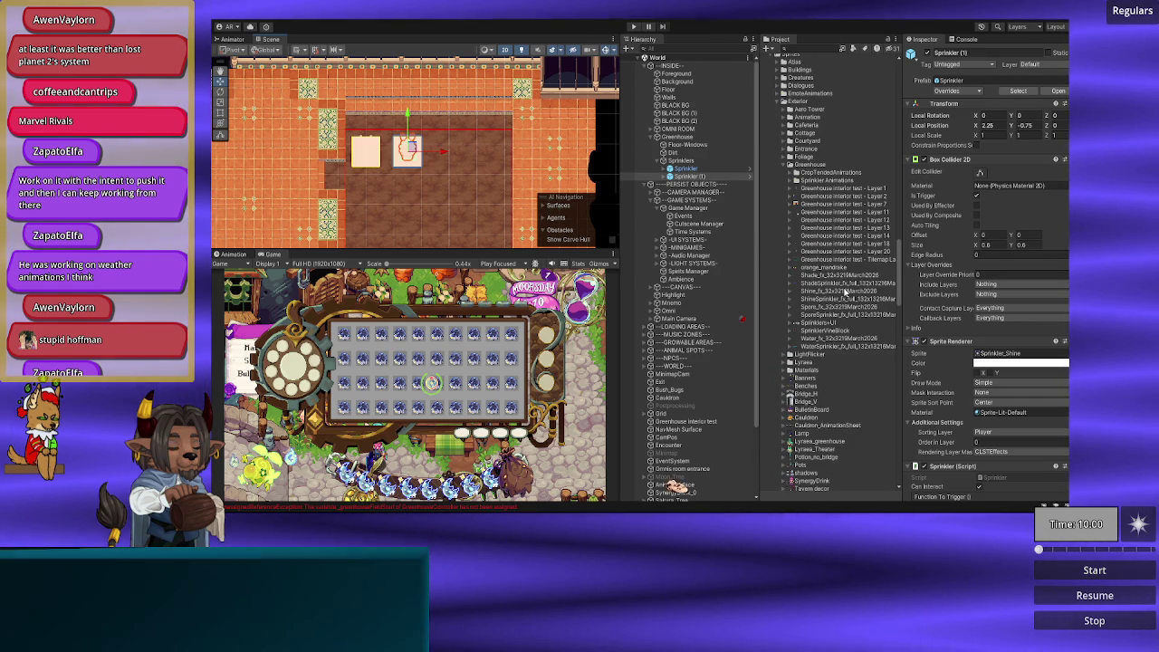
scroll(845, 292, "up", 1)
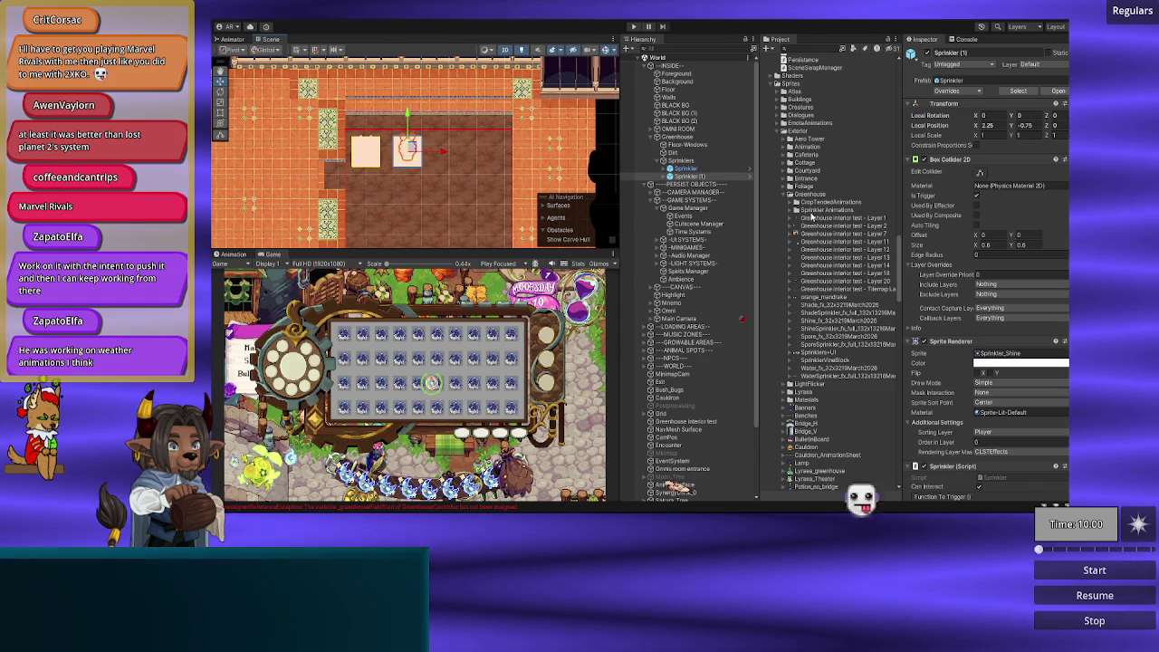
left_click(821, 219)
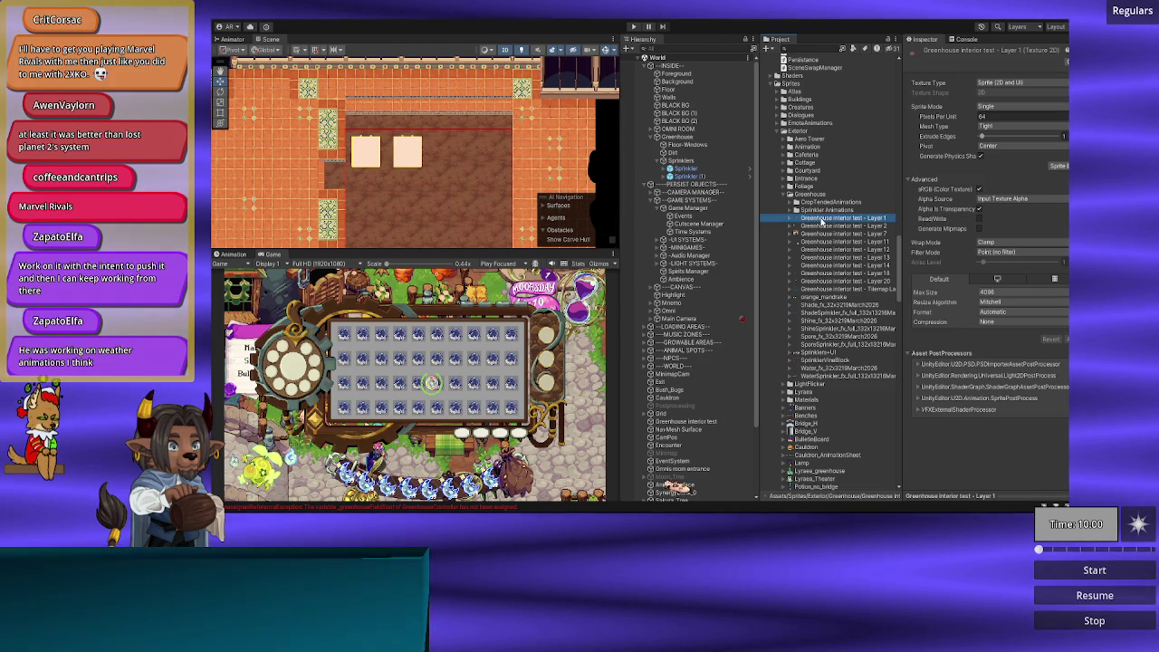
key("Down")
key("Down")
key("Down")
key("Down")
key("Down")
key("Down")
key("Down")
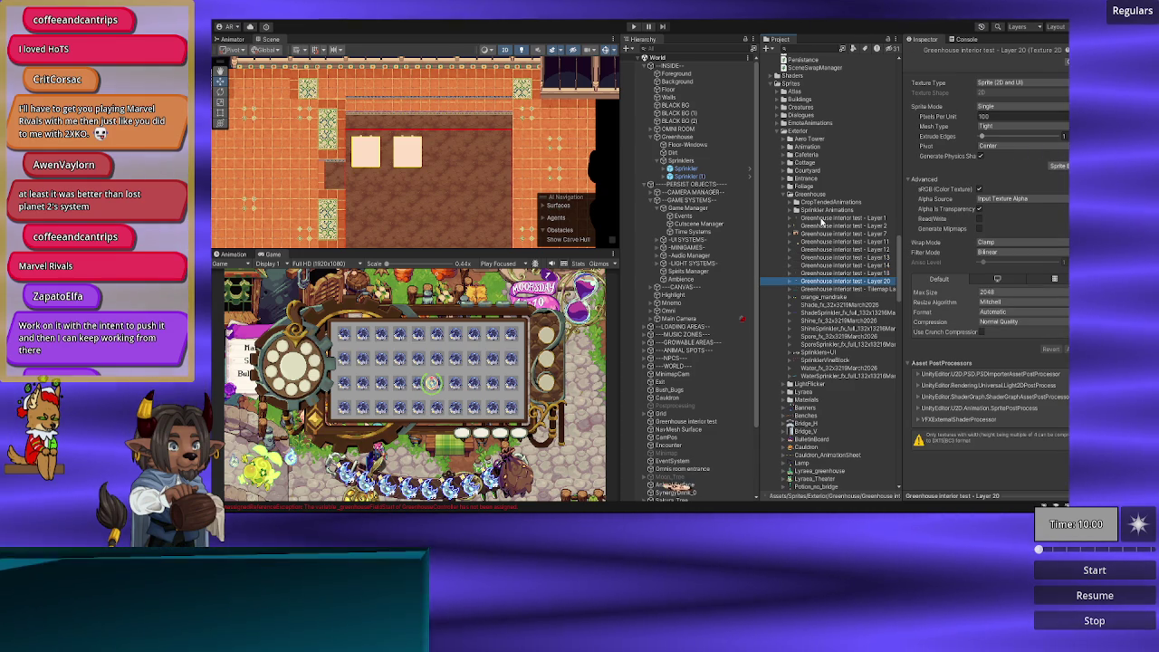
key("Down")
key("Down")
key("Down")
key("Down")
key("Down")
key("Down")
key("Down")
key("Down")
key("Down")
key("Down")
key("Down")
key("Up")
key("Up")
key("Up")
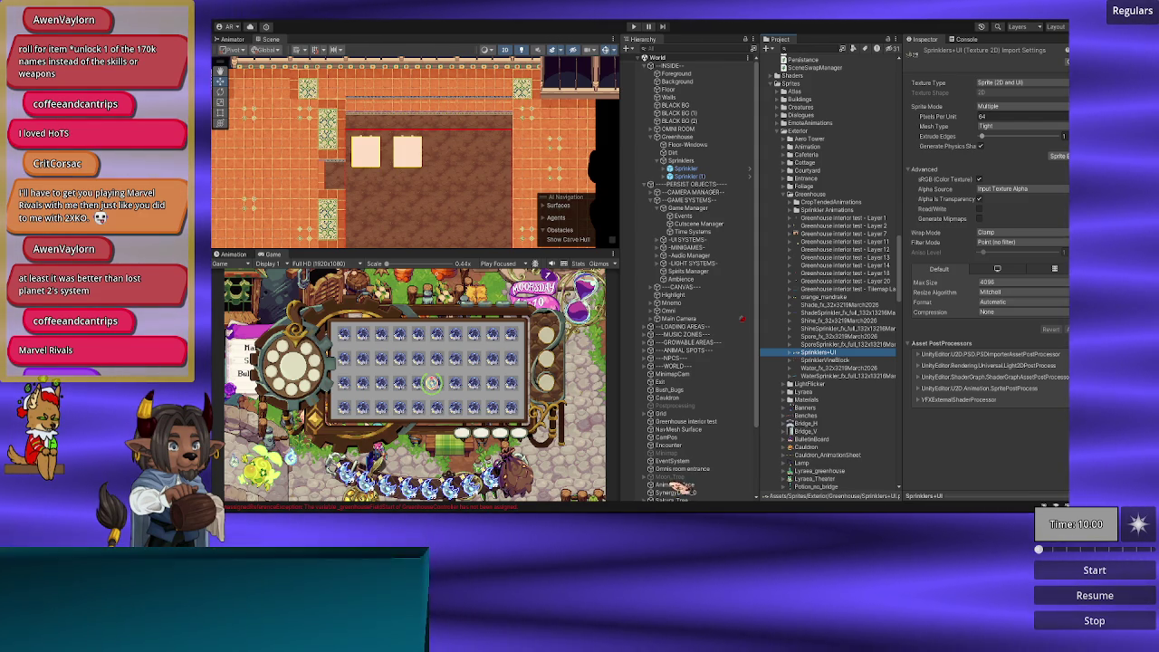
Step: Preview the Greenhouse interior test - Layer 18 sprite and its custom pivot in the Sprite Editor
left_click(851, 273)
left_click(1056, 176)
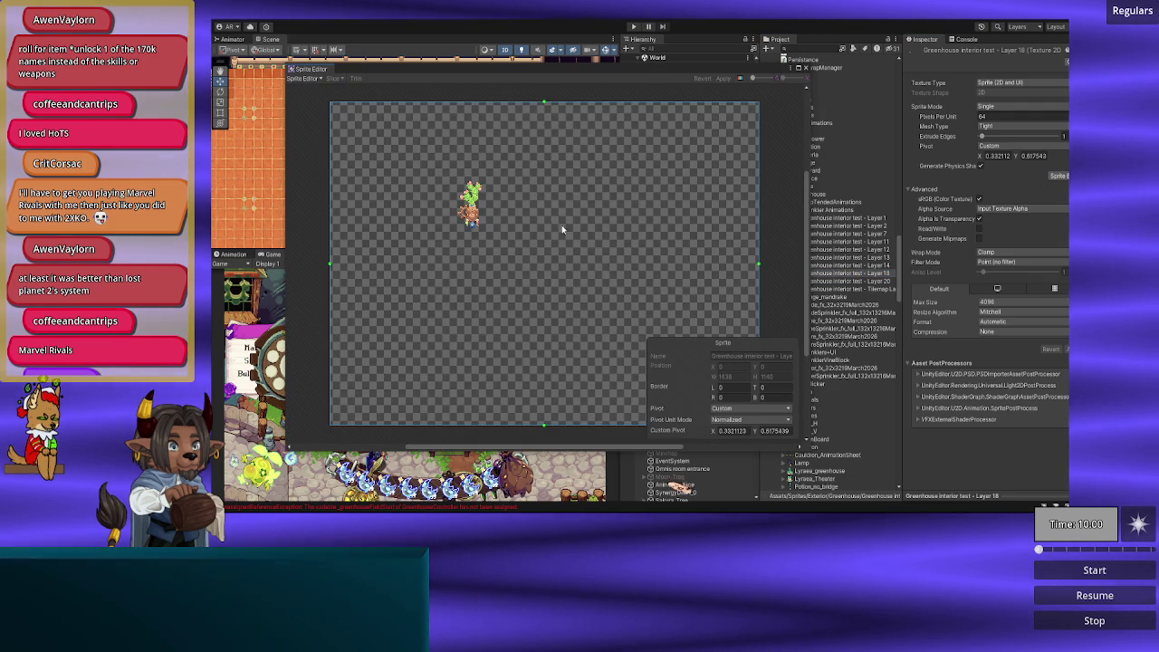
scroll(563, 230, "up", 5)
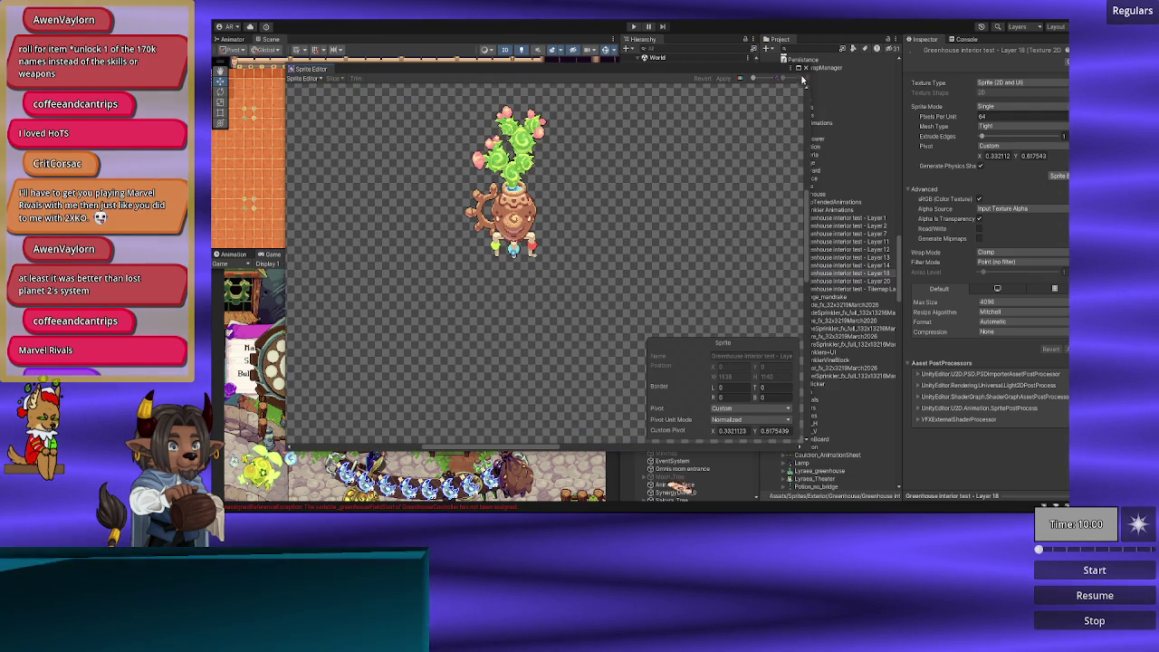
left_click(807, 70)
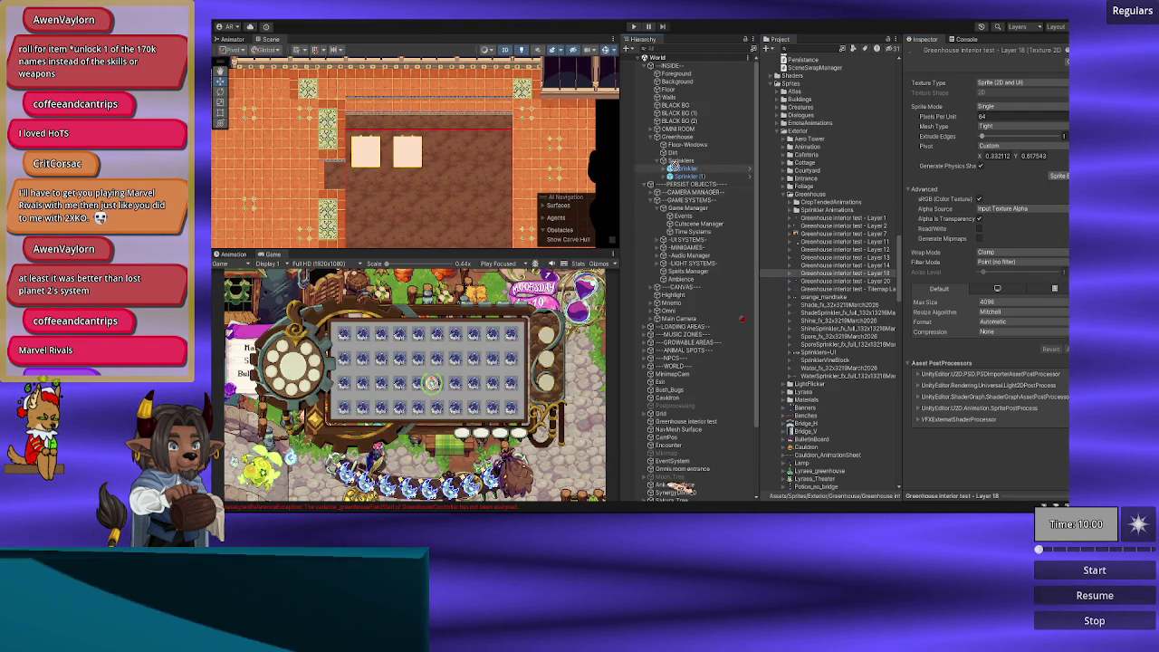
Step: Add the Layer 18 plant sprite under Sprinklers at local position X 0, Y 0
left_click_drag(677, 167, 681, 161)
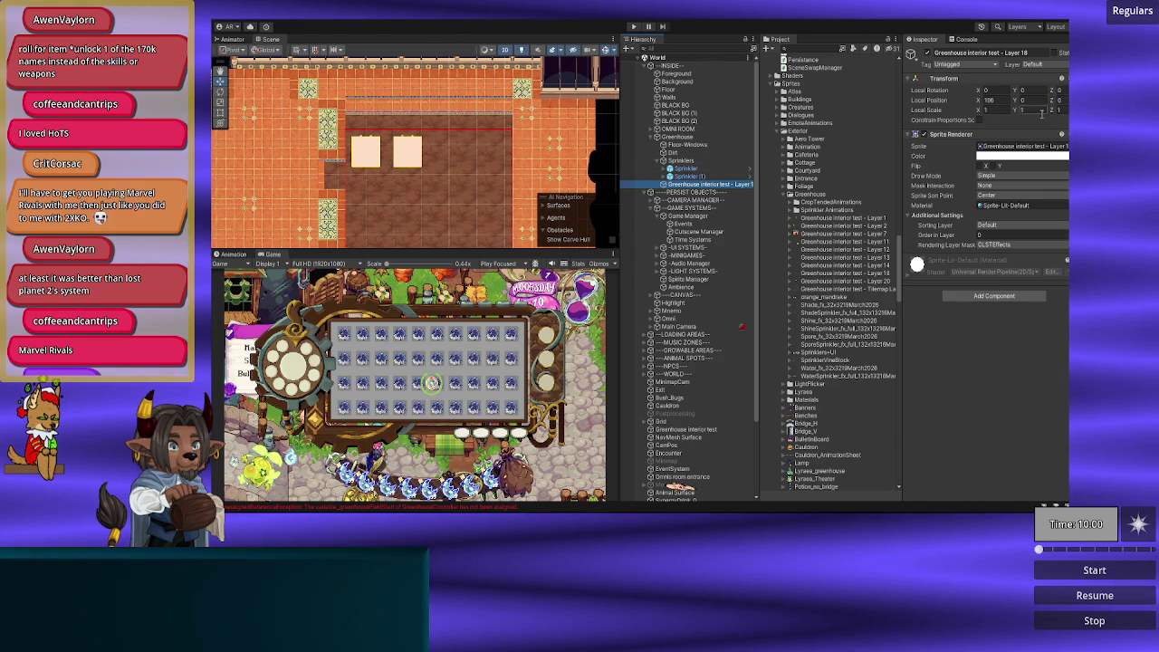
left_click(1005, 102)
type("0")
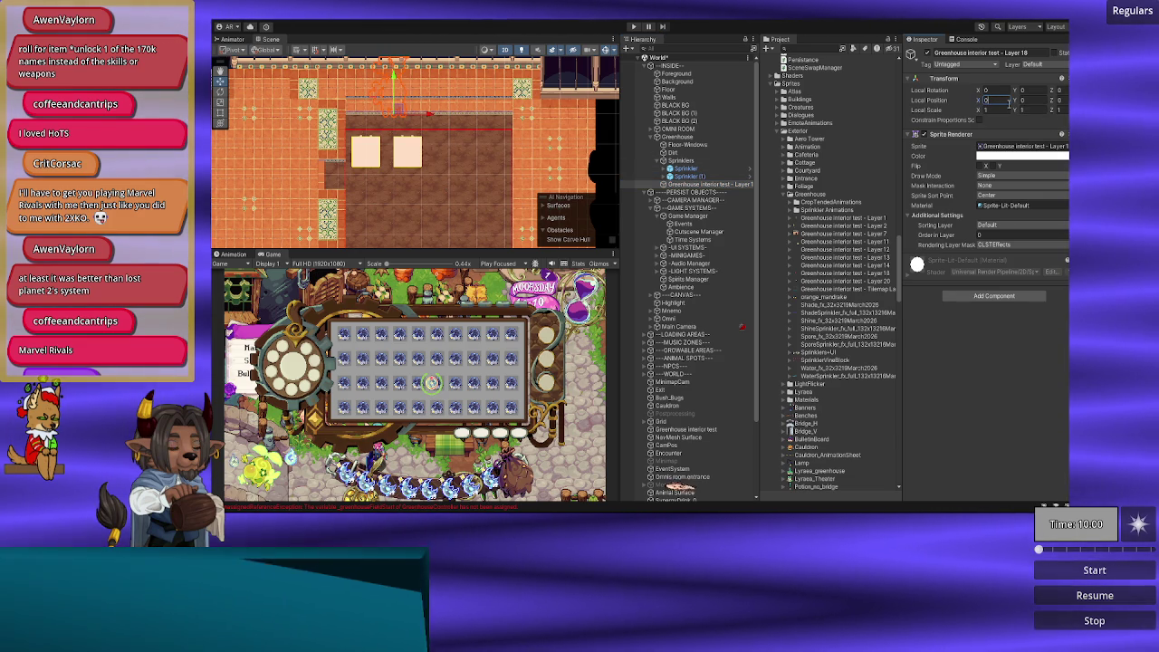
Step: Set the plant sprite's Sorting Layer to Player
left_click(997, 225)
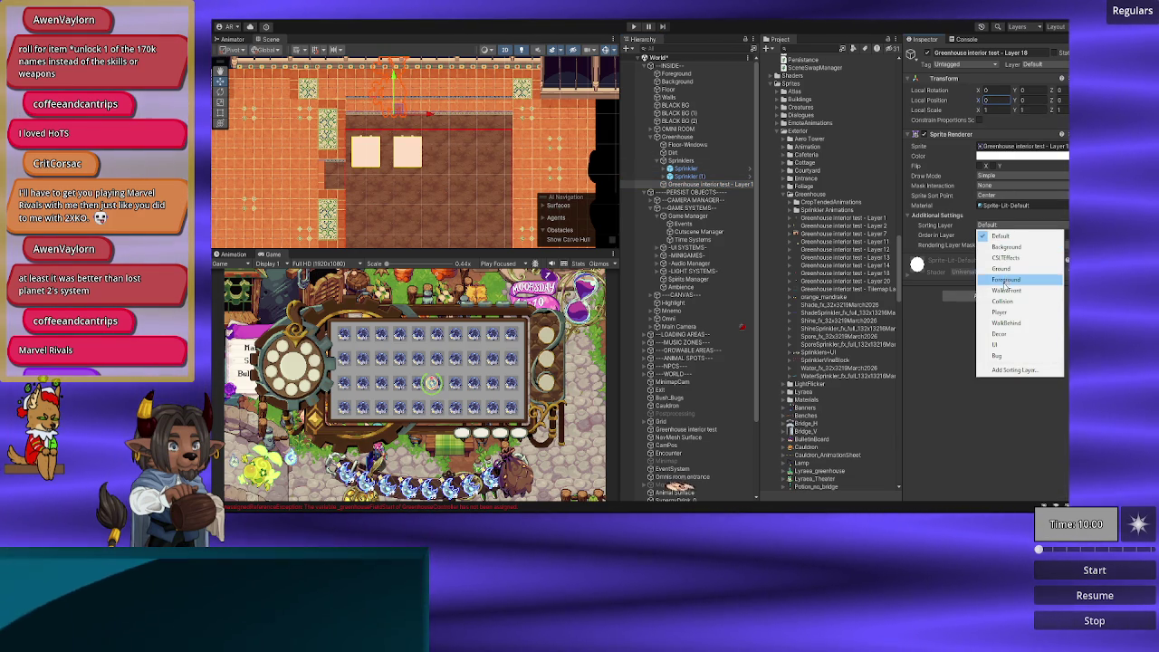
left_click(1000, 312)
Step: Move the plant sprite to X -2.5, Y -0.75, left of the sprinklers
mouse_move(427, 120)
left_mouse_down()
mouse_move(499, 166)
mouse_move(439, 163)
left_mouse_up()
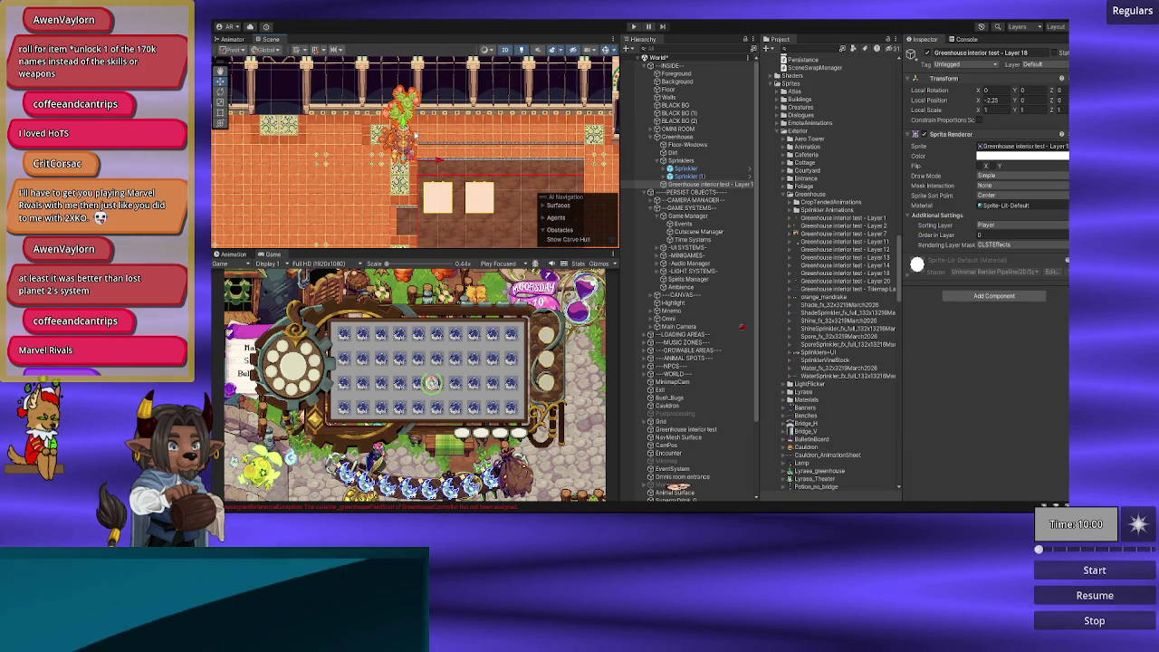
left_click_drag(404, 126, 404, 148)
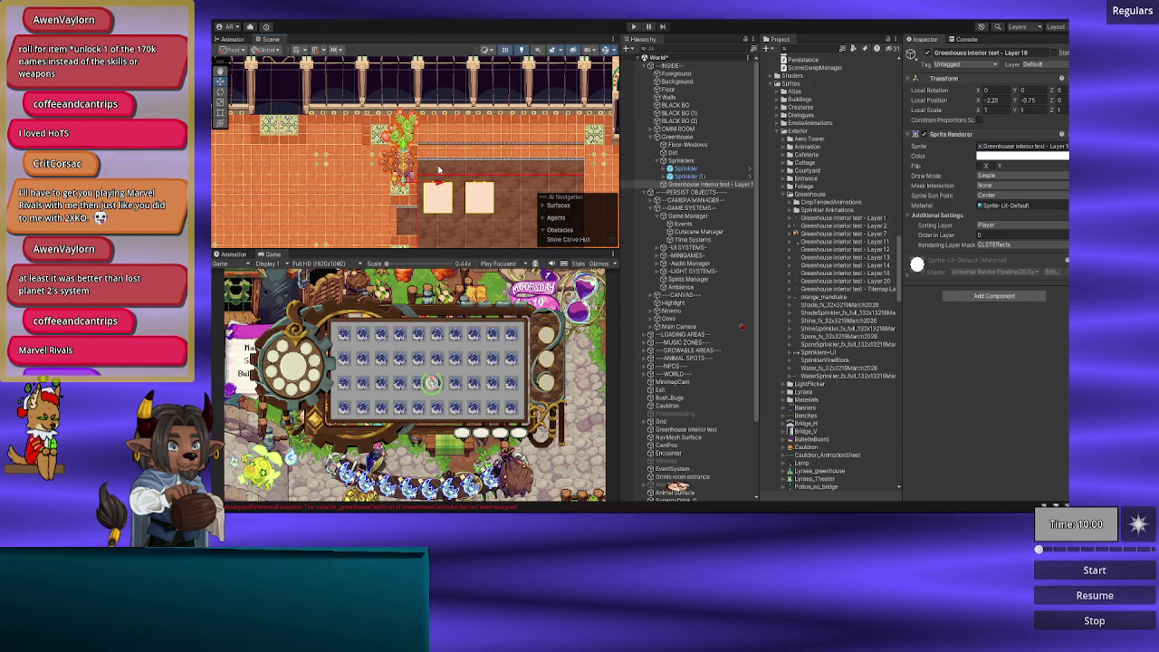
left_click_drag(438, 185, 431, 184)
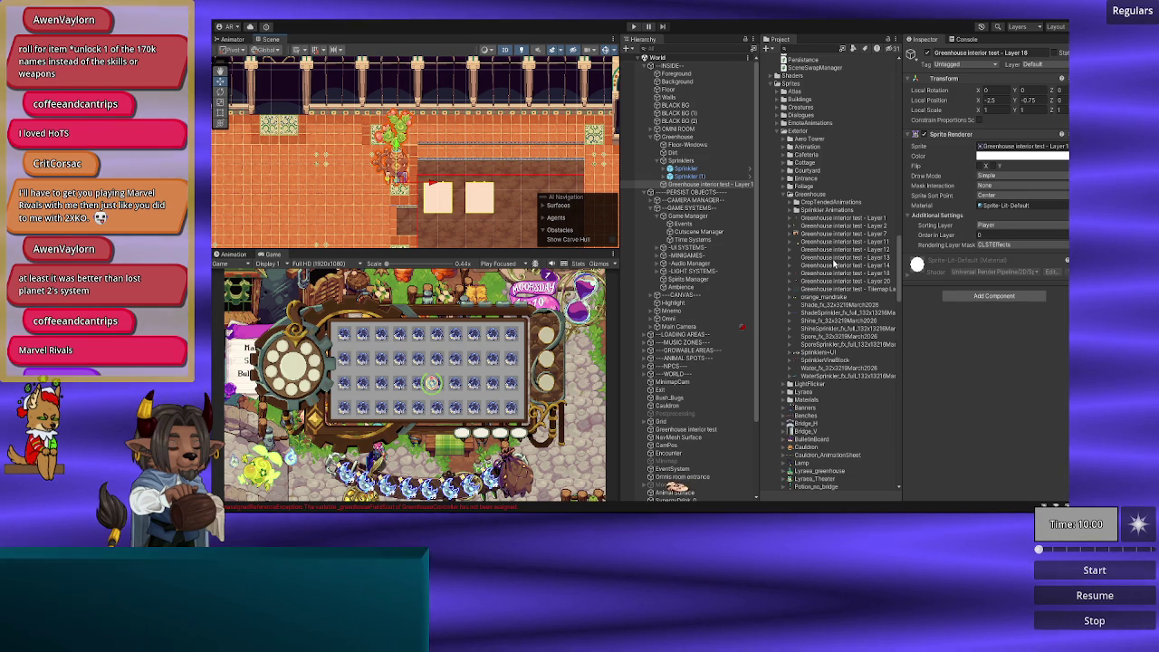
scroll(834, 264, "down", 5)
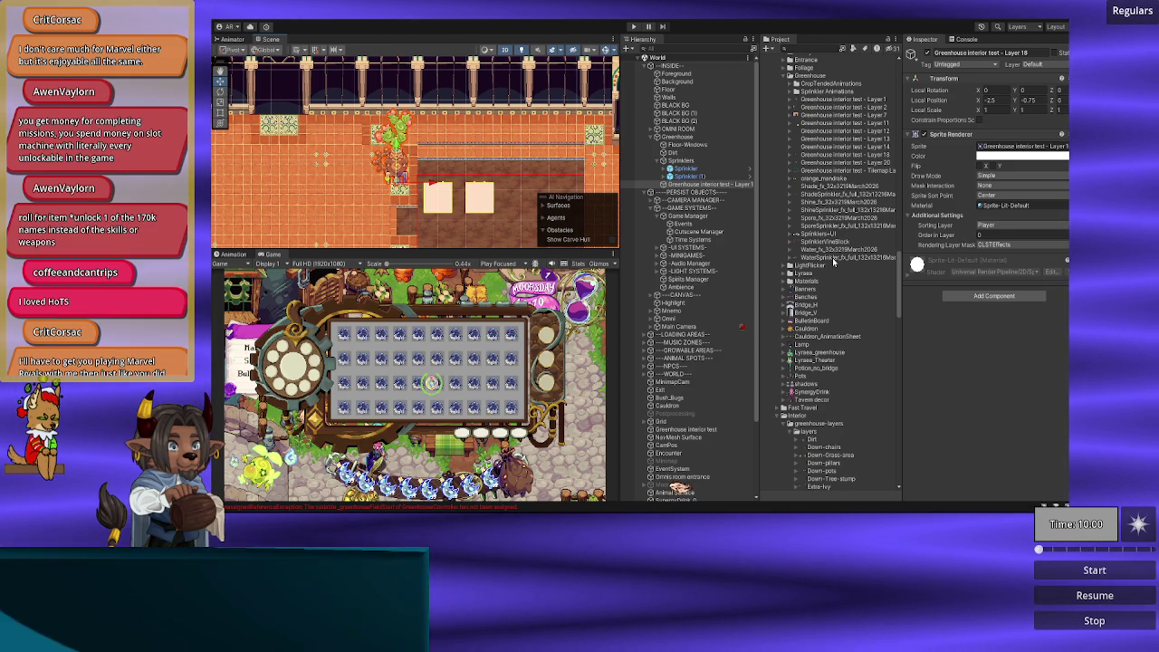
scroll(832, 257, "up", 3)
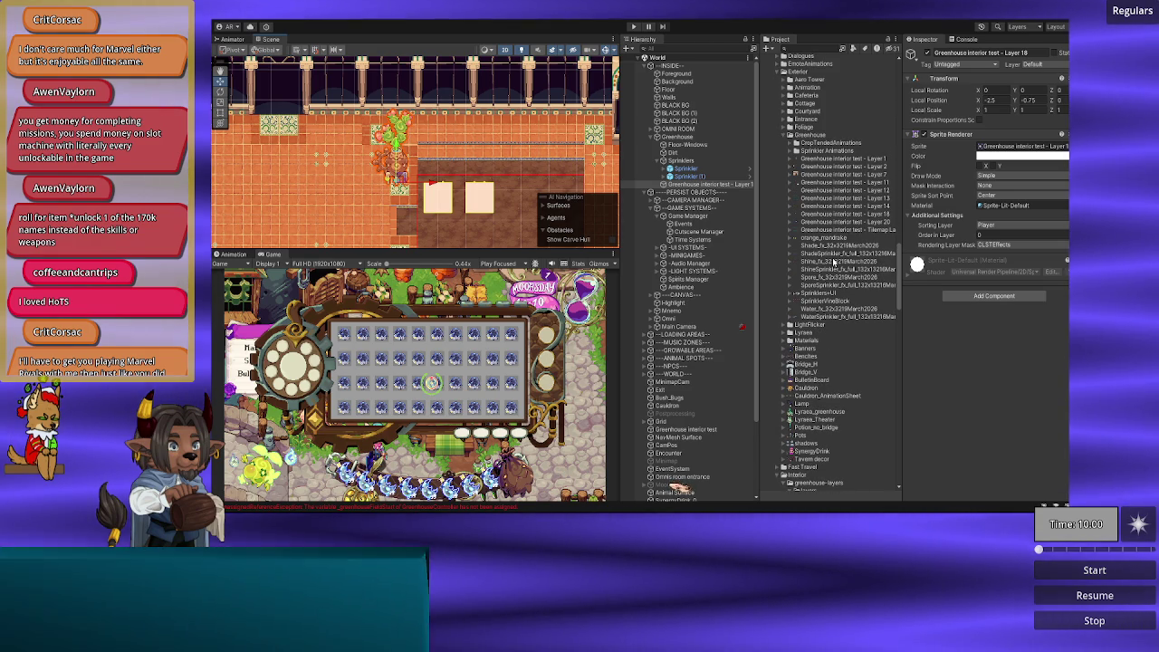
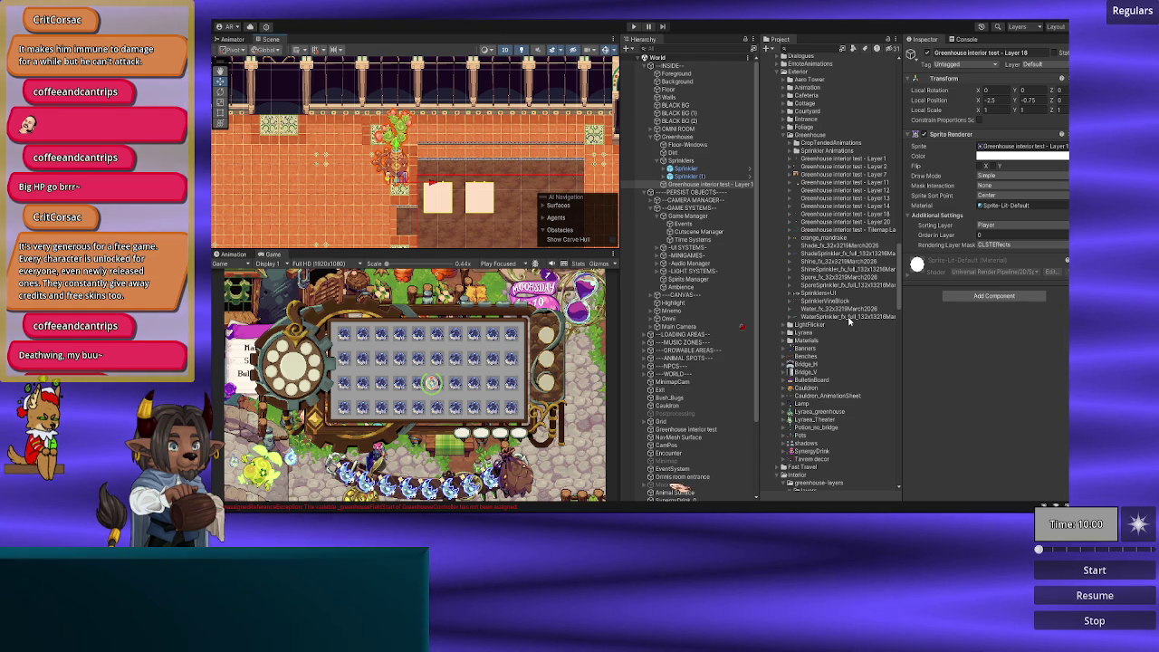
Step: Move 'Greenhouse interior test - Layer 18' directly above Sprinklers and frame it in the Scene view
left_click(686, 183)
left_click_drag(686, 183, 679, 161)
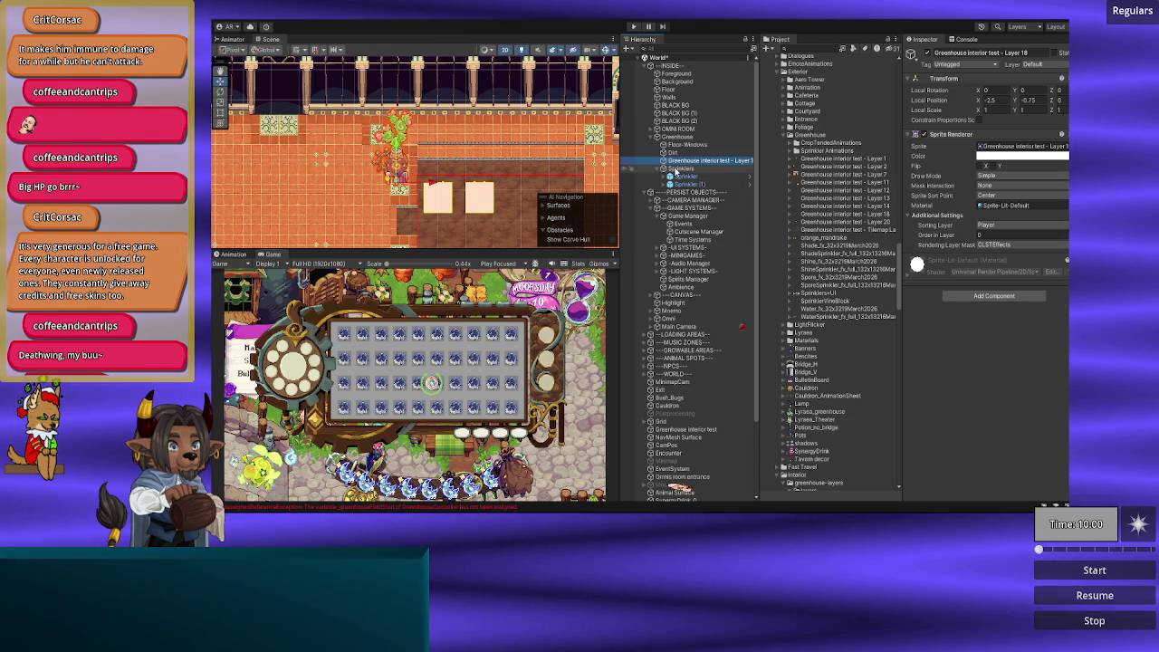
double_click(678, 174)
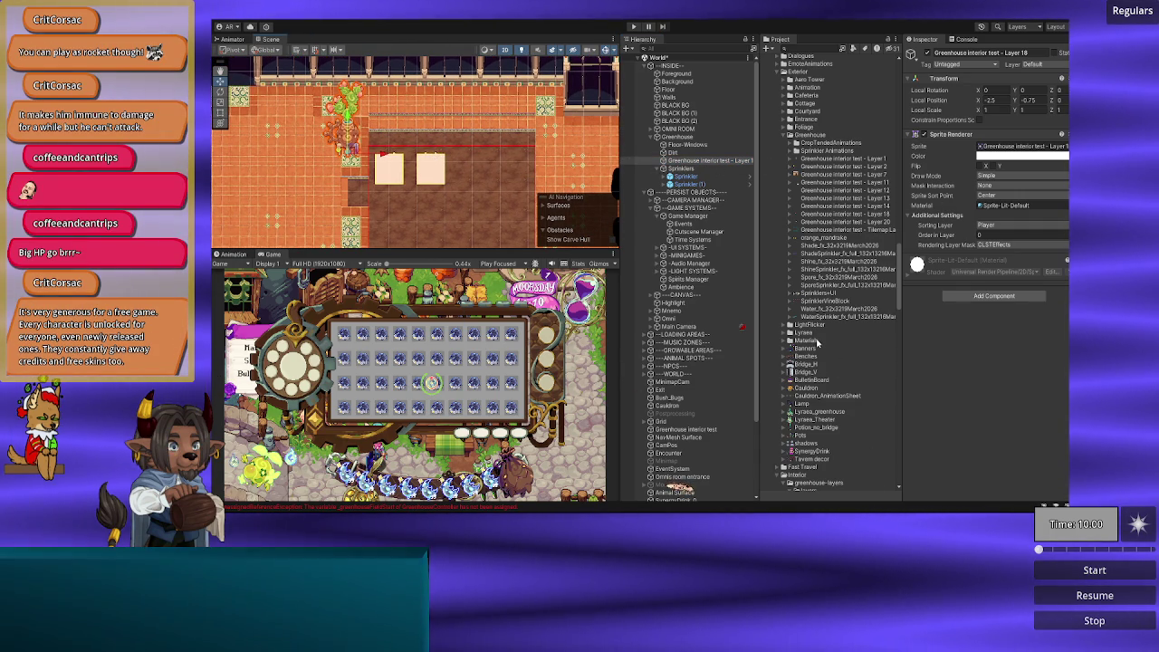
scroll(816, 341, "down", 8)
scroll(832, 344, "up", 1)
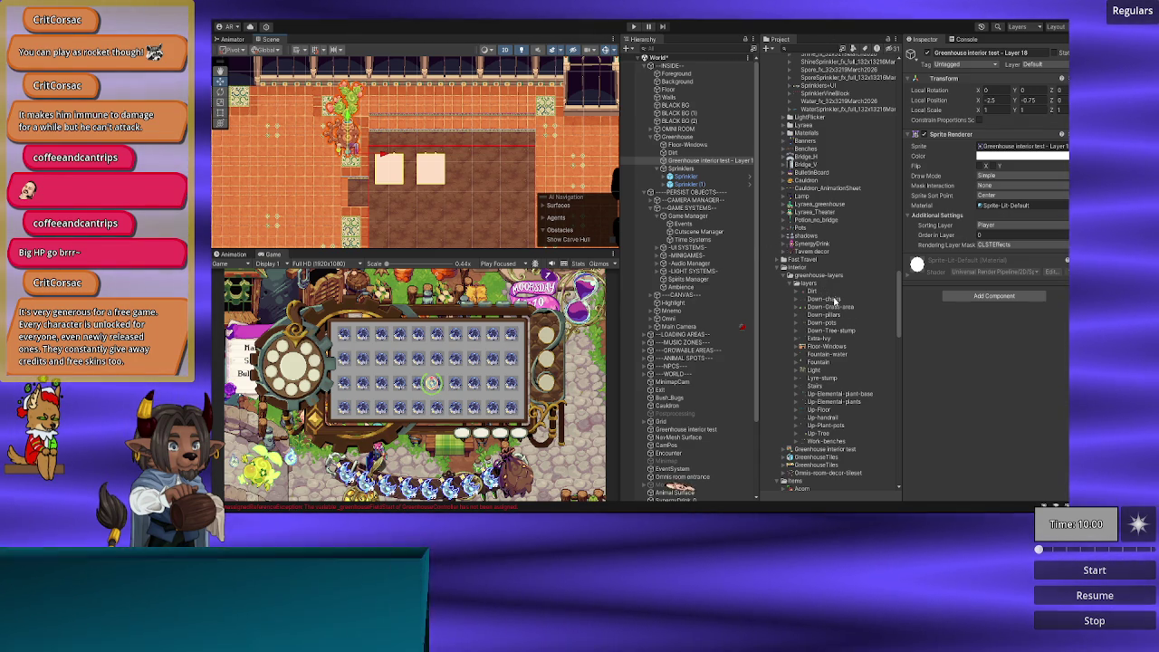
Step: Drag the Down-chairs sprite asset onto Greenhouse so it lands just below Sprinklers
left_click(836, 300)
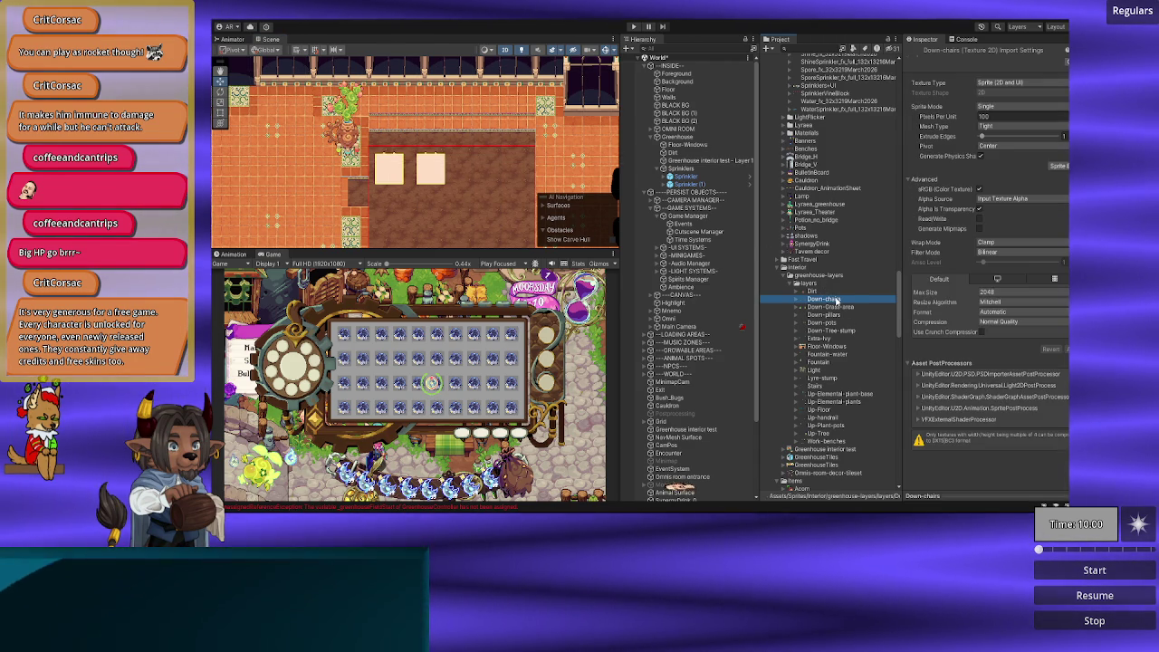
scroll(471, 164, "down", 5)
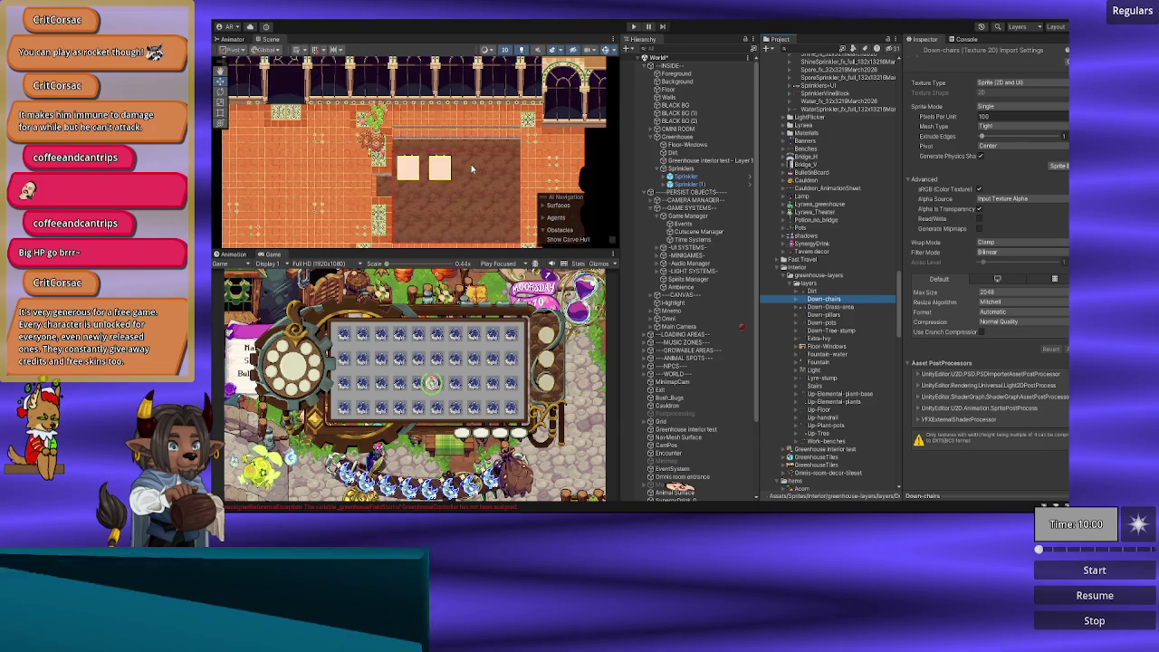
left_click_drag(413, 141, 419, 173)
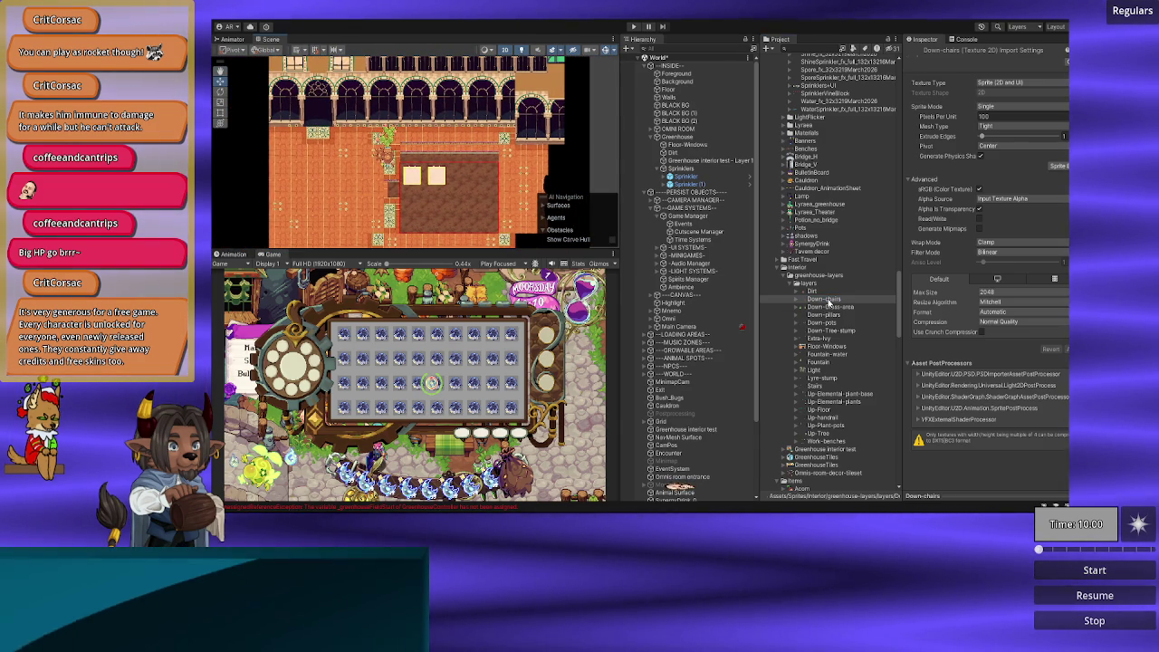
left_click_drag(672, 137, 675, 141)
left_click(999, 101)
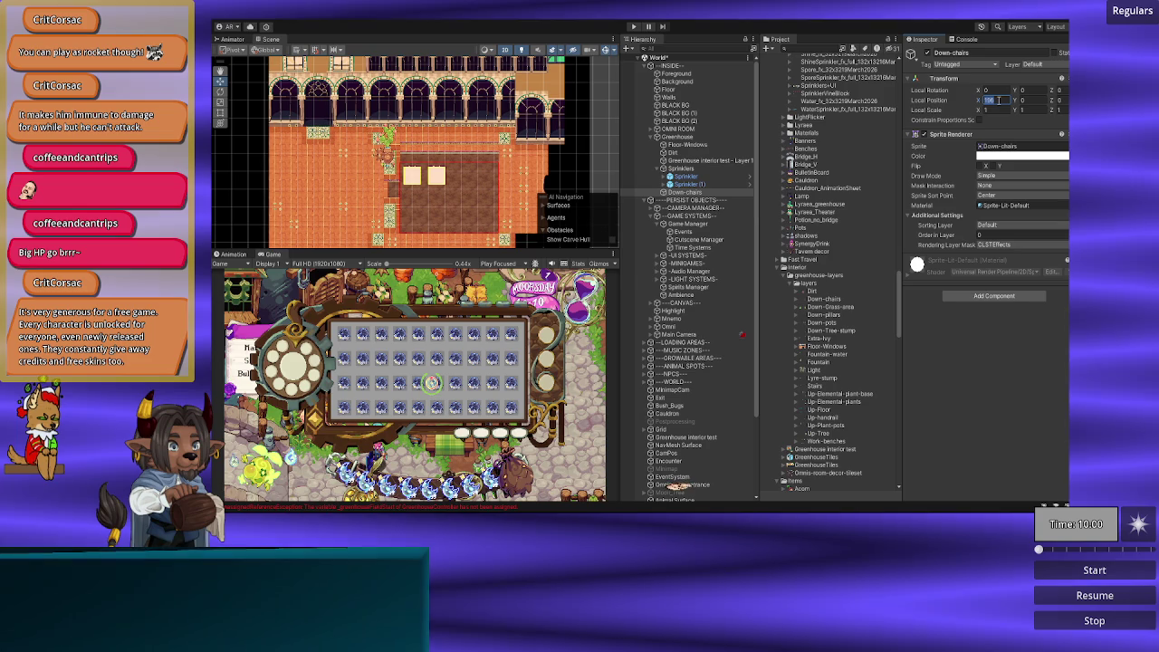
Step: Set Down-chairs Position X to 0 and put it on the Foreground sorting layer
type("0")
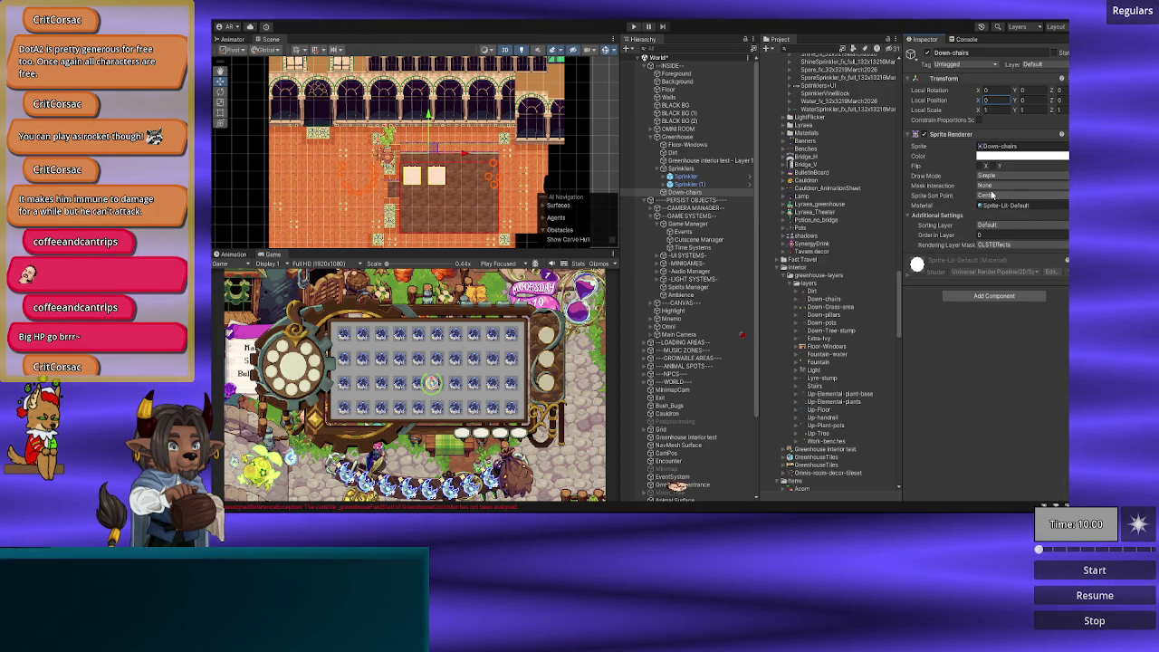
left_click(995, 225)
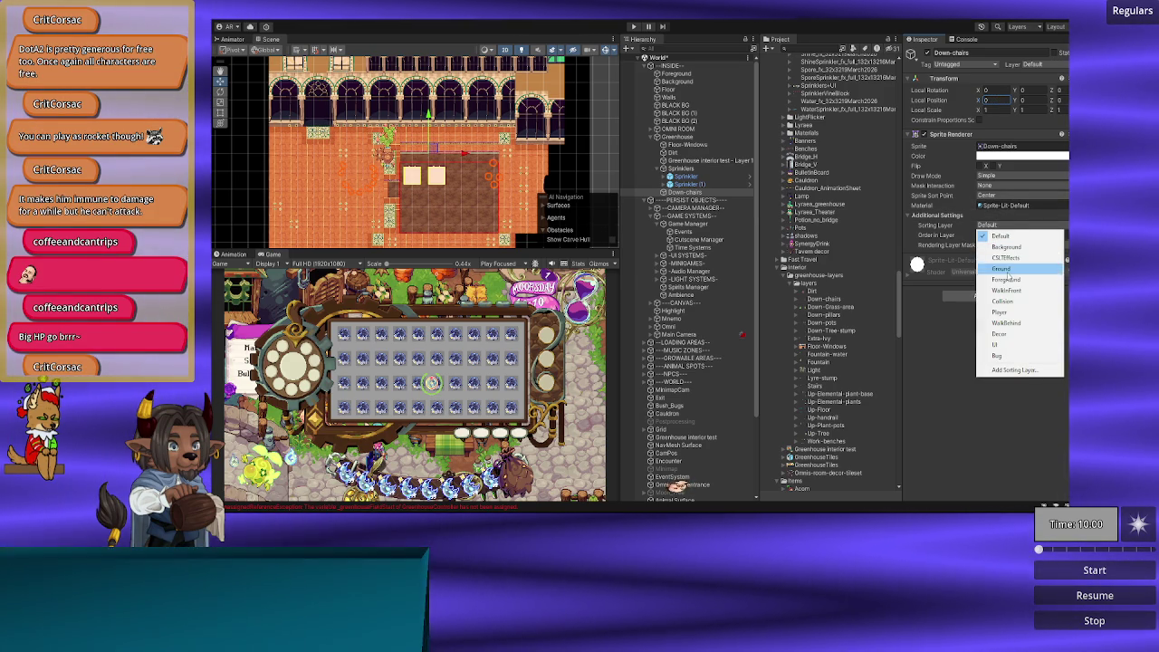
left_click(1005, 279)
scroll(408, 192, "up", 3)
mouse_move(422, 207)
left_mouse_down()
mouse_move(395, 178)
mouse_move(373, 178)
mouse_move(430, 197)
left_mouse_up()
scroll(448, 206, "down", 2)
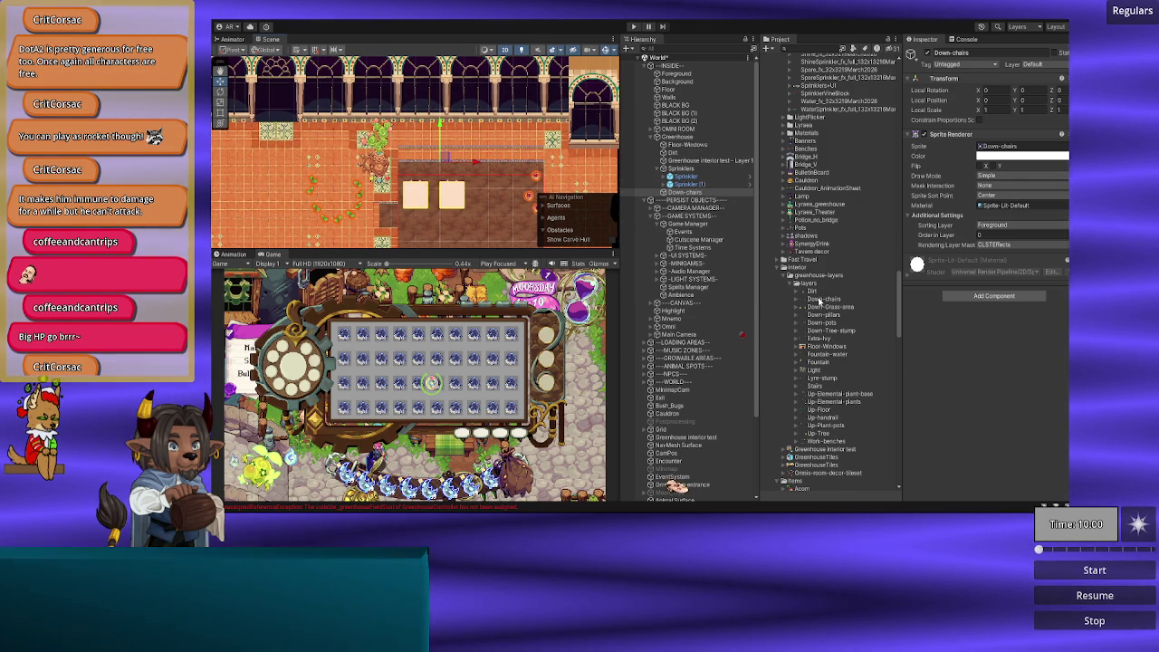
Step: Import Down-chairs at 64 pixels per unit, Point filtering, no compression and 4096 max size, then apply
right_click(822, 299)
left_click(842, 293)
left_click(998, 115)
type("64")
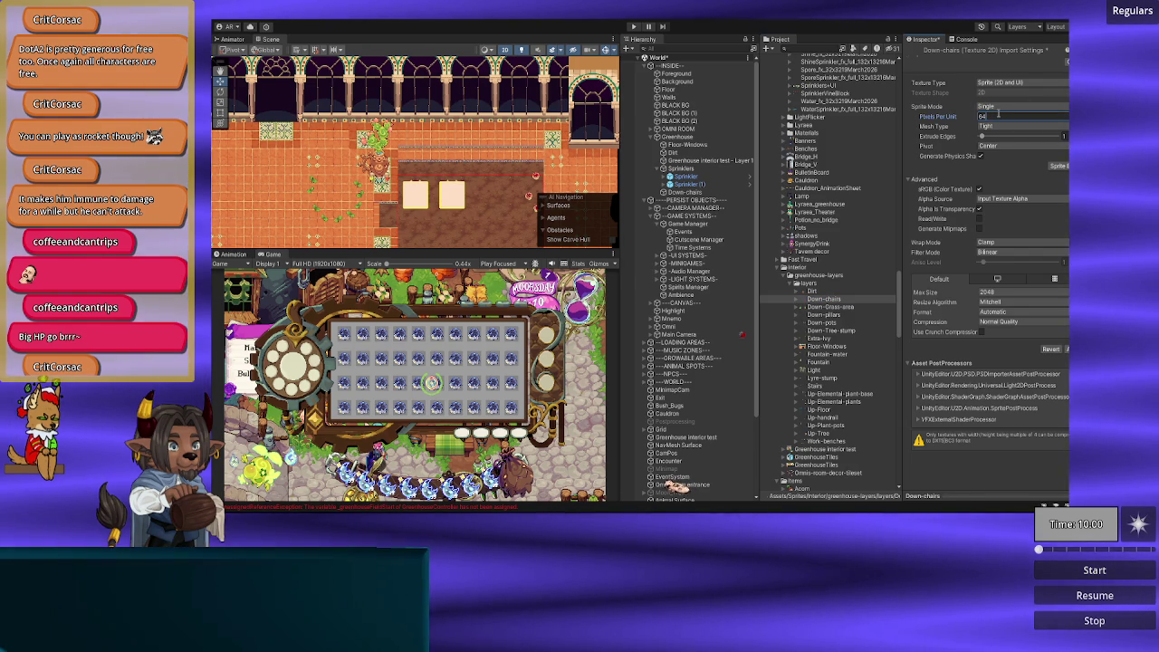
left_click(990, 255)
left_click(997, 260)
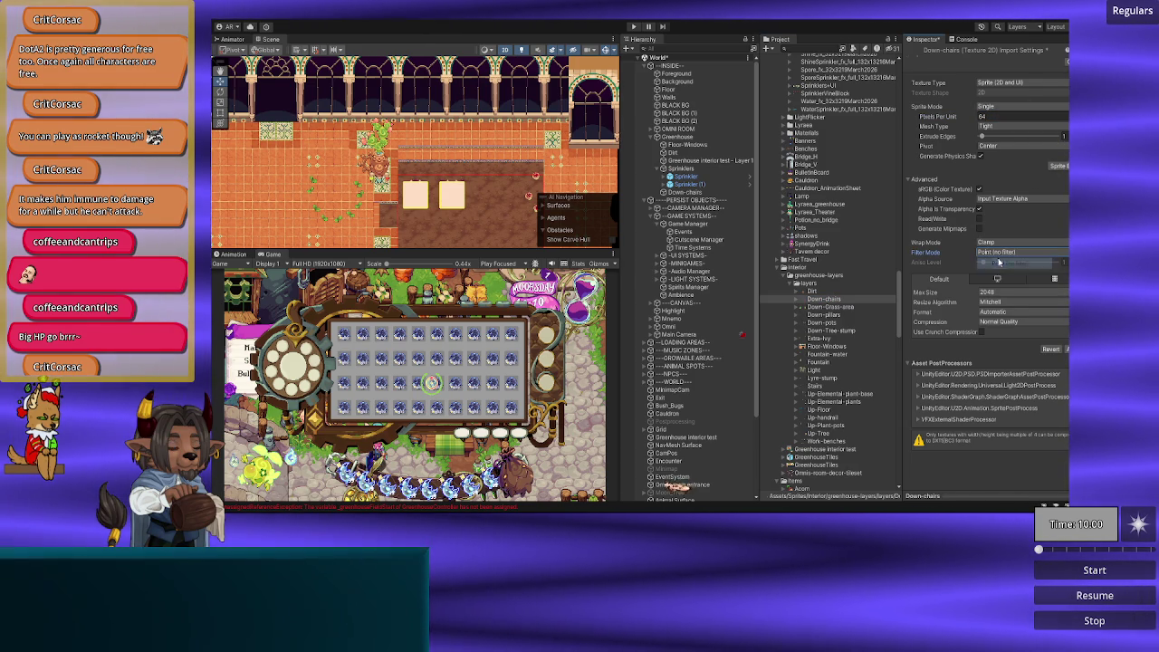
left_click(996, 323)
left_click(997, 331)
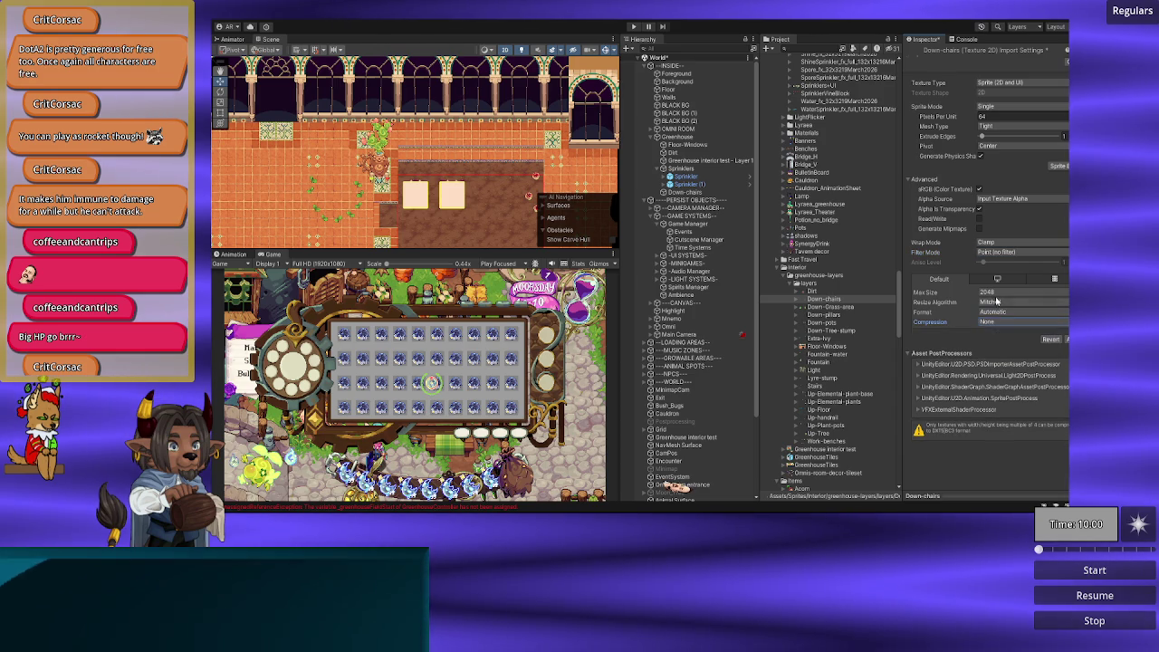
left_click(996, 293)
left_click(1006, 381)
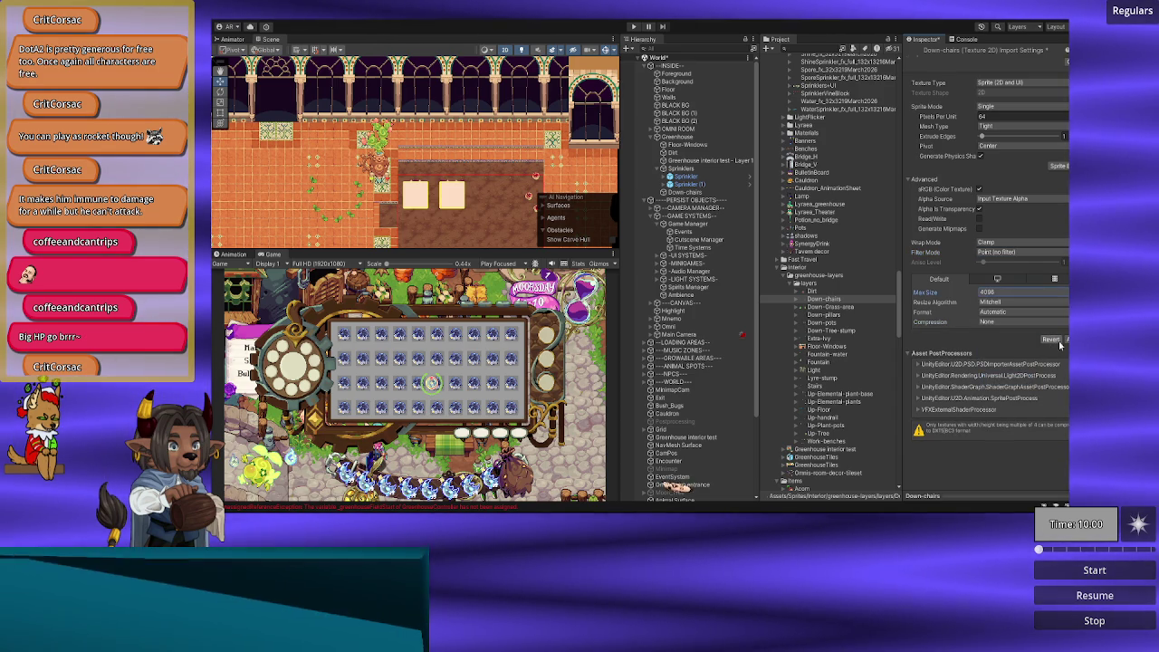
left_click(1065, 340)
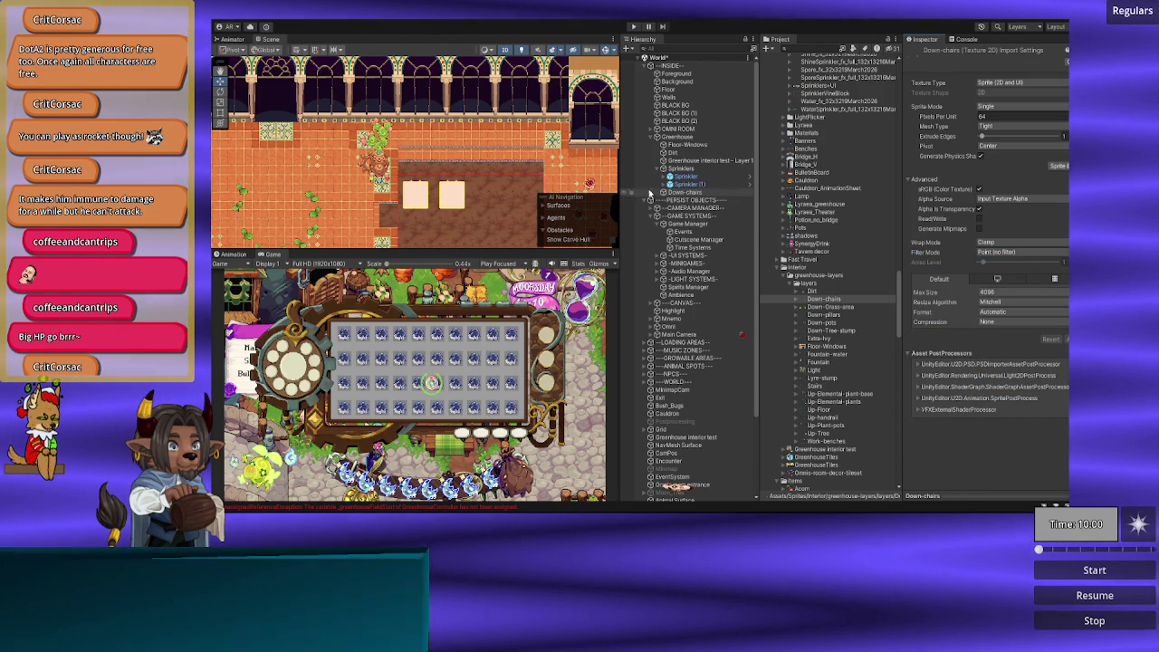
scroll(536, 163, "down", 2)
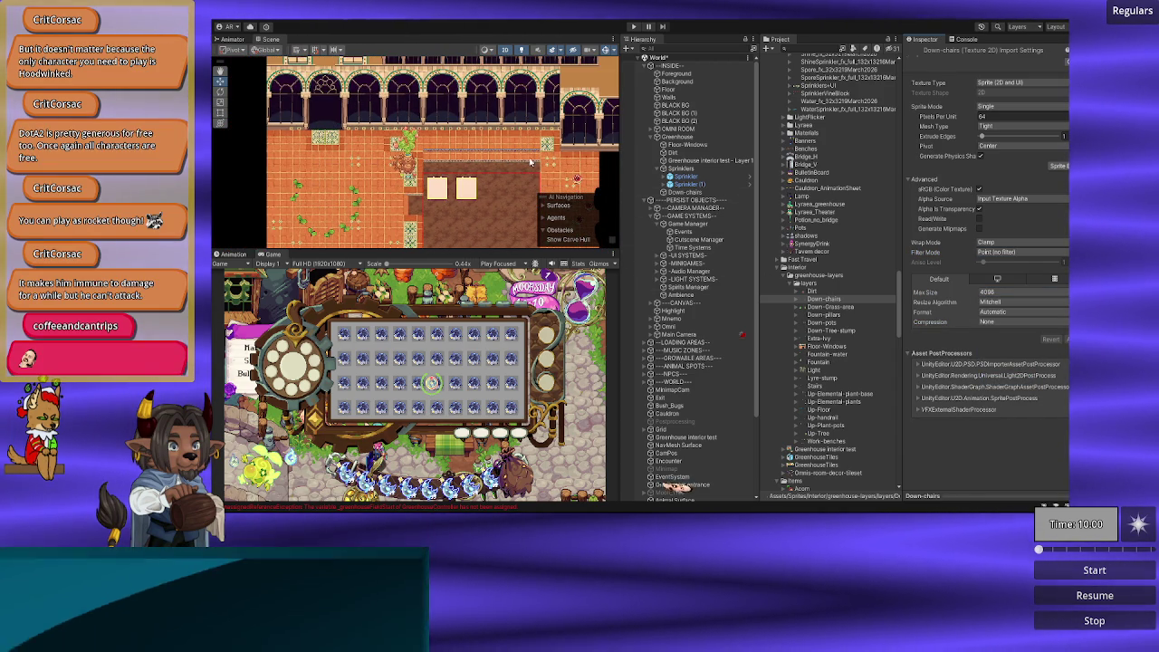
Step: Pan the Scene view and select Down-Grass-area to view its import settings
mouse_move(473, 163)
left_mouse_down()
mouse_move(396, 138)
mouse_move(433, 159)
left_mouse_up()
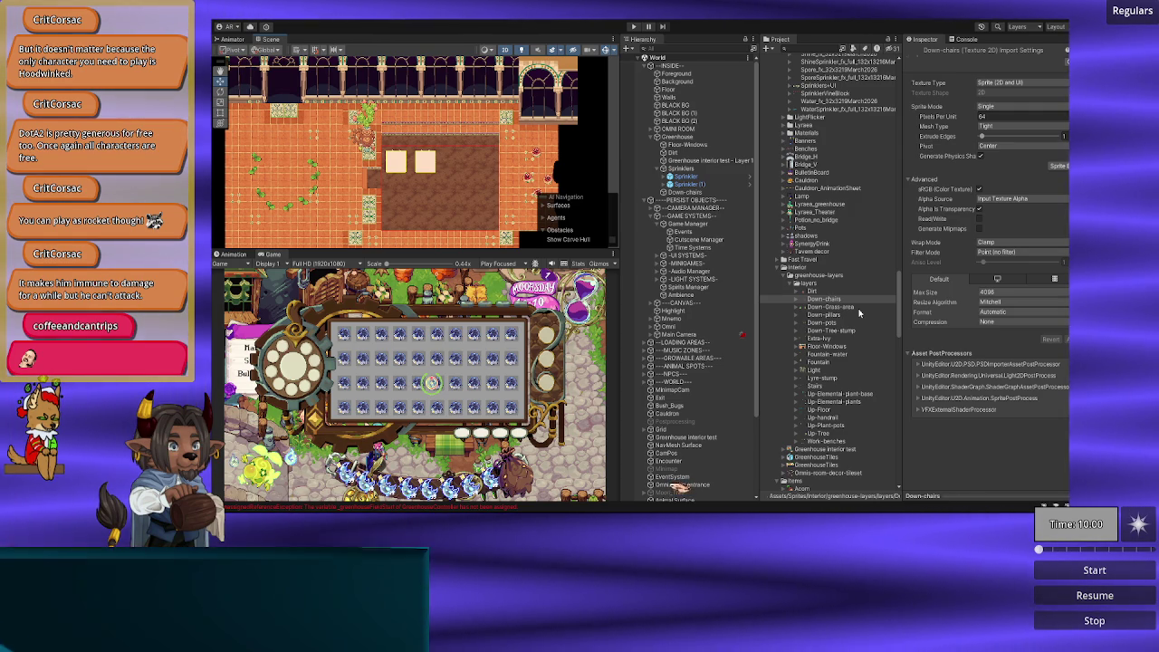
left_click(852, 309)
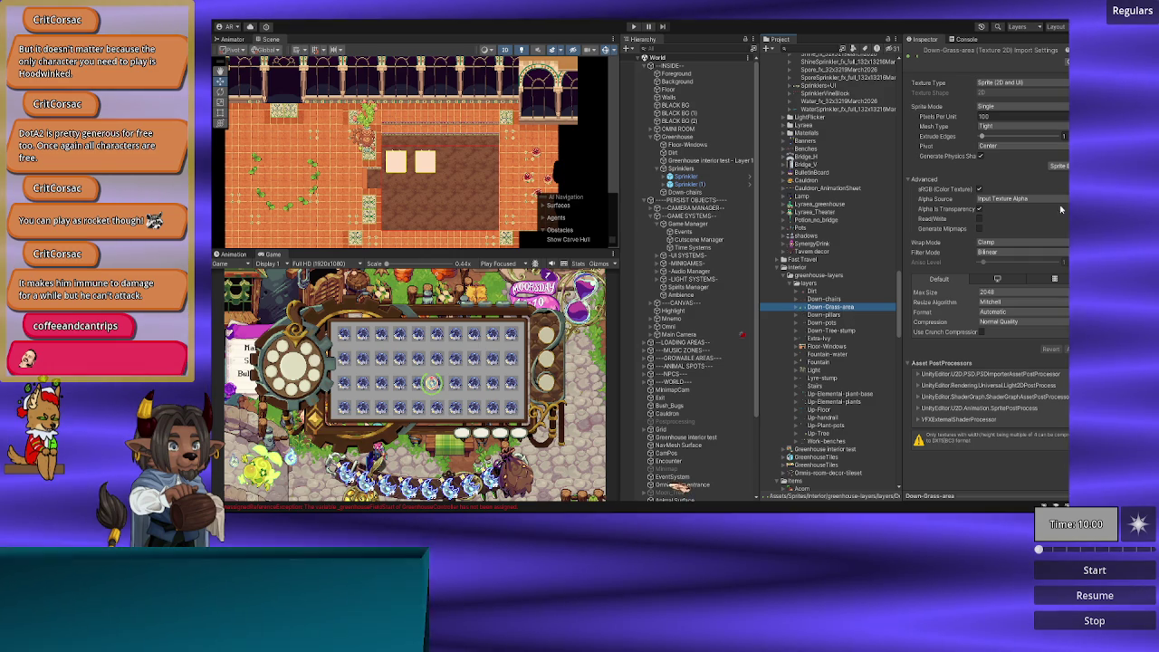
Step: Import Down-Grass-area at 64 PPU, Point filtering, 4096 max size and no compression, then add it to the scene
left_click(1060, 166)
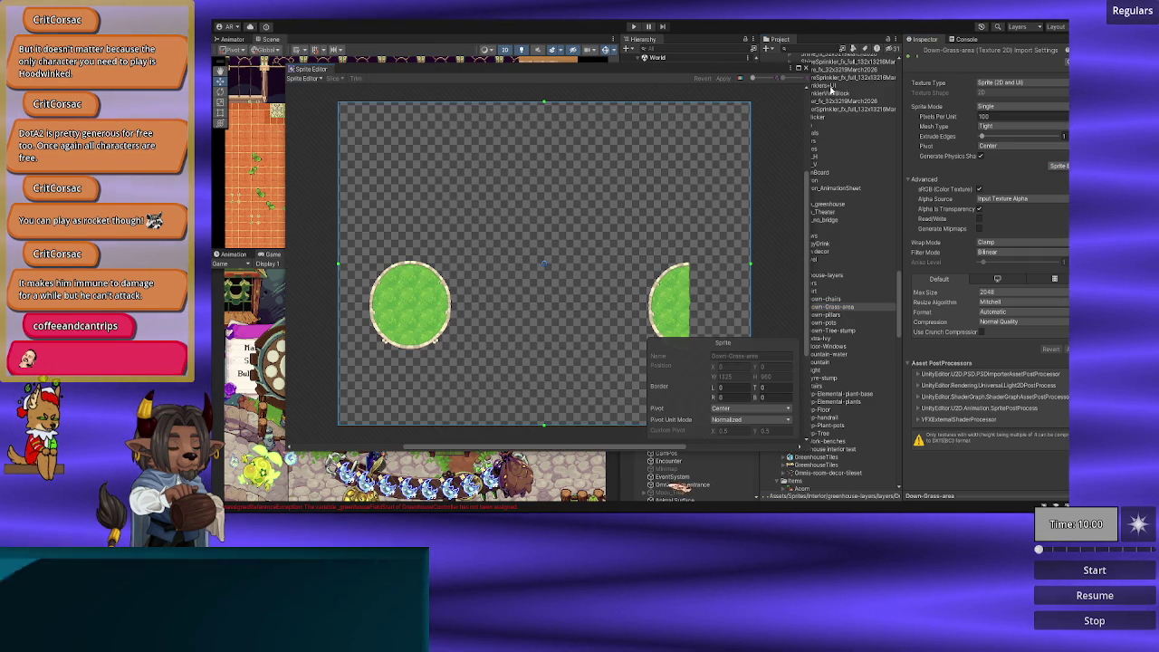
left_click(804, 67)
left_click(995, 115)
type("64")
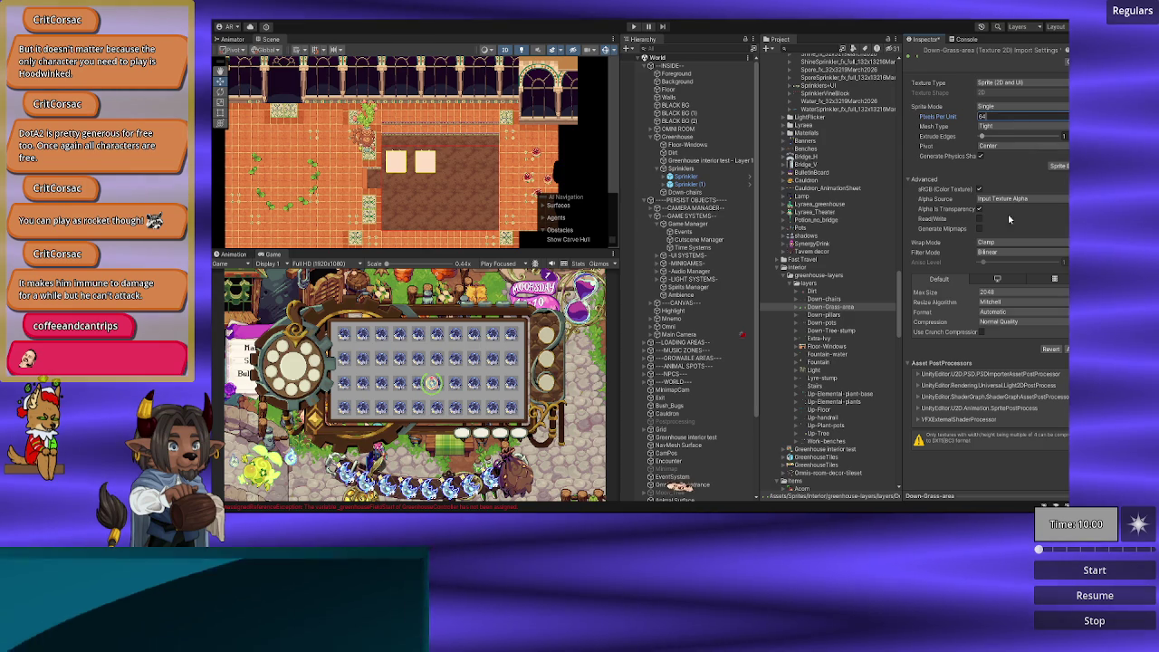
left_click(998, 253)
left_click(1005, 261)
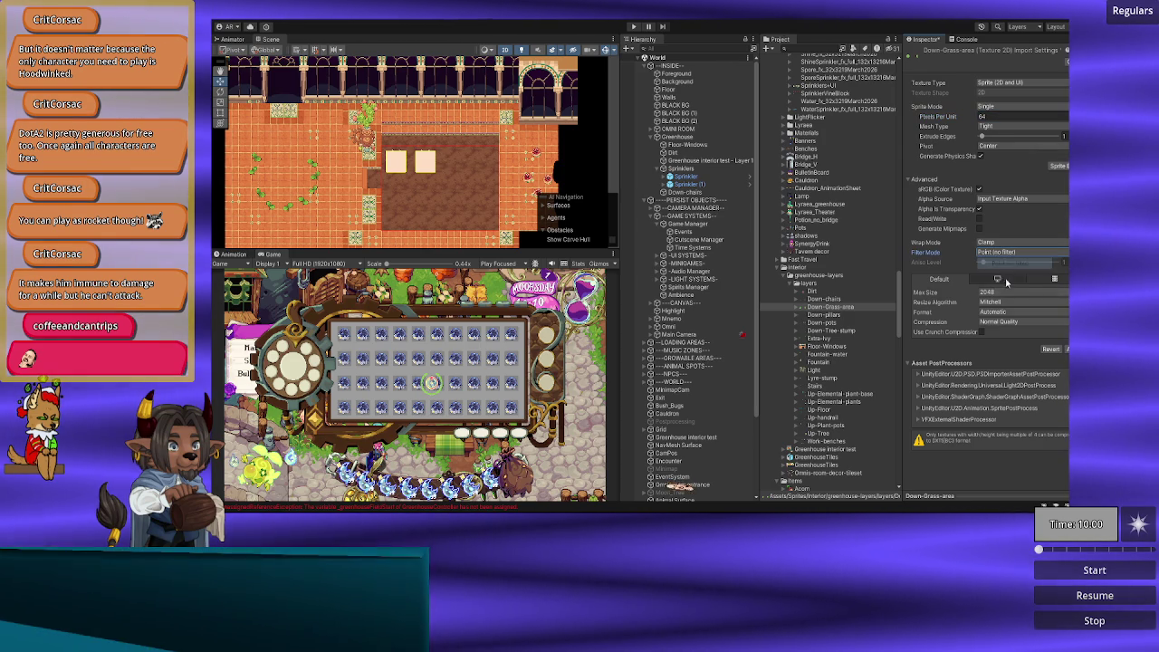
left_click(997, 293)
left_click(989, 381)
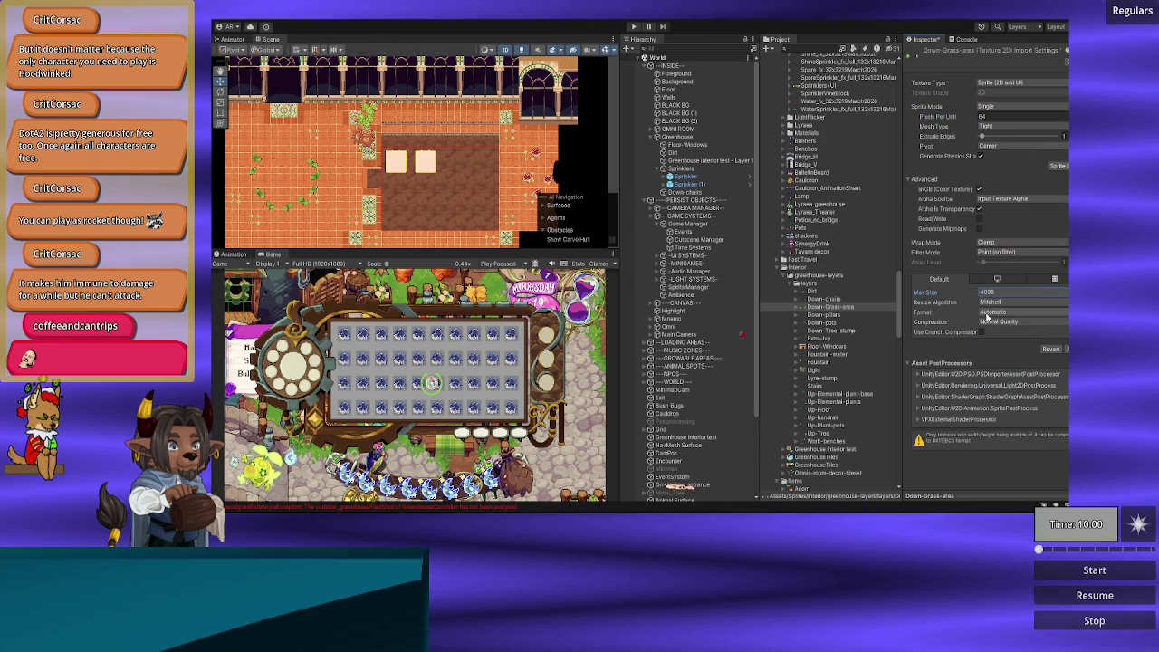
left_click(989, 320)
left_click(1000, 334)
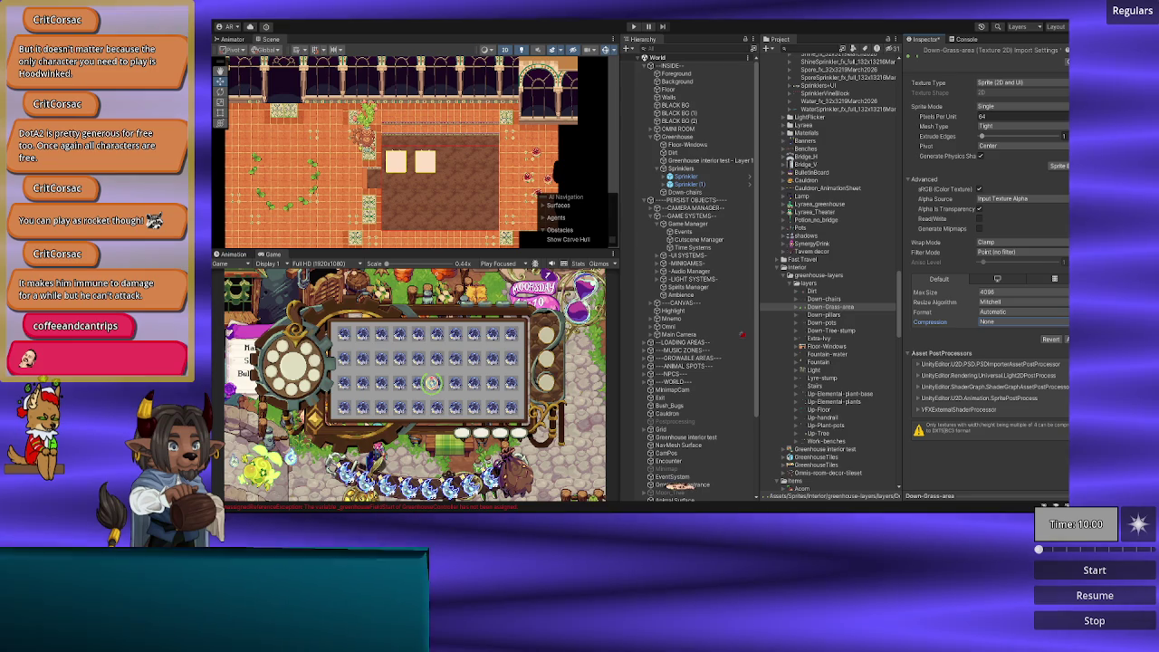
left_click(1067, 339)
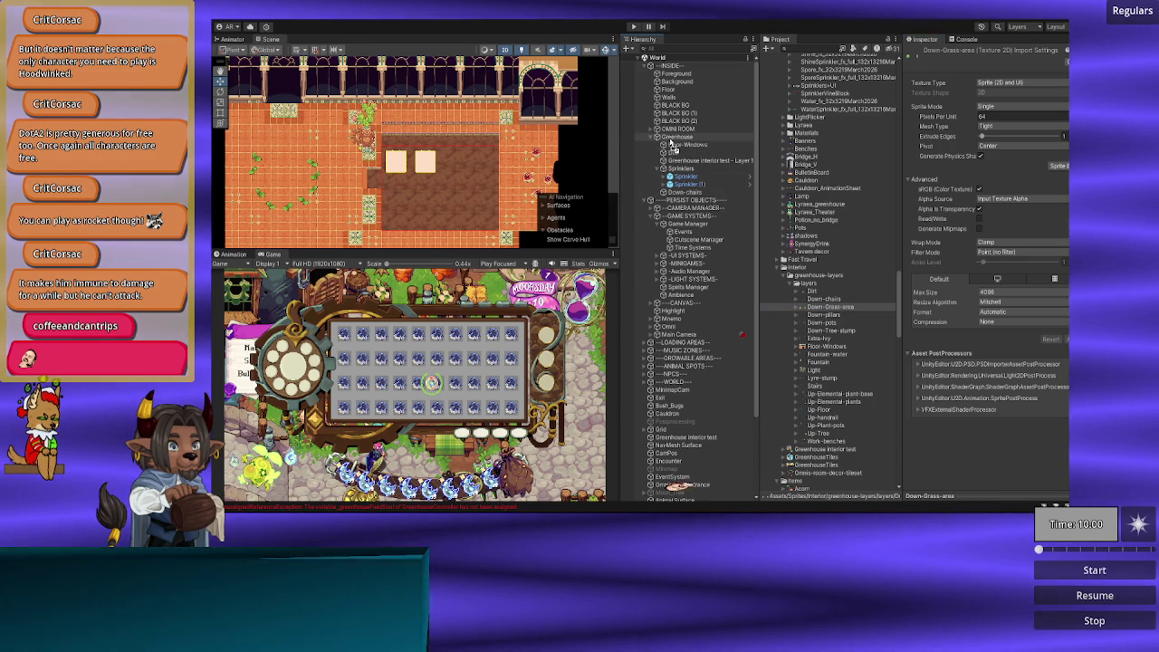
left_click_drag(671, 148, 675, 151)
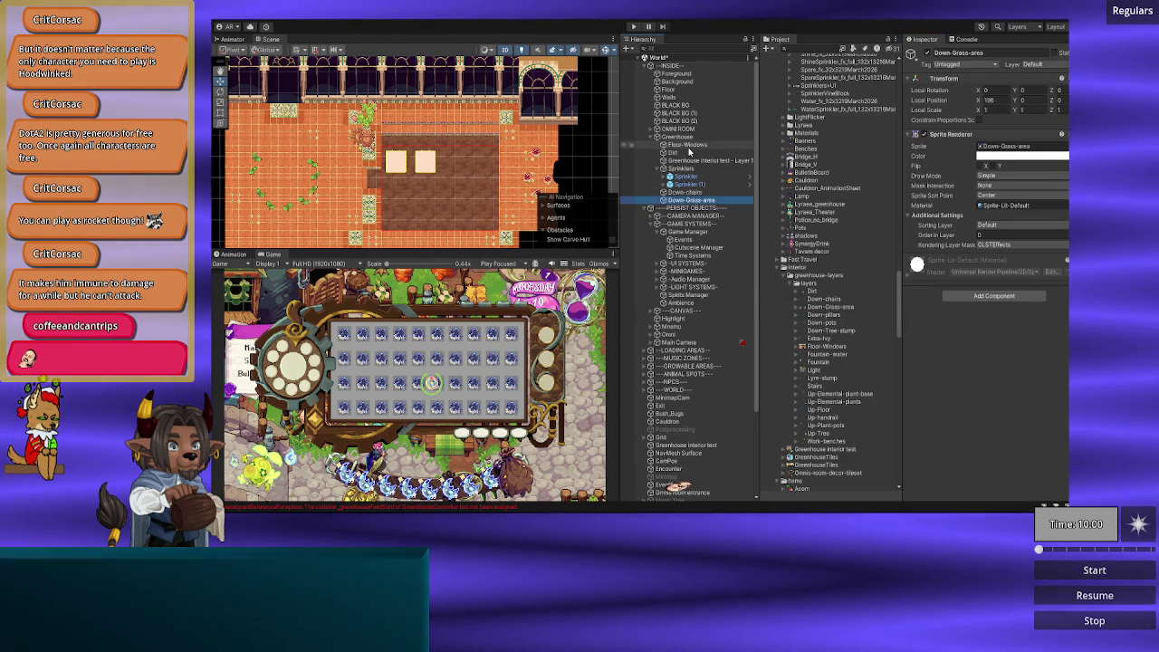
Step: Try the grass on the Foreground, Ground, WalkInFront and Collision sorting layers, leaving it on Collision
left_click(999, 227)
left_click(1006, 280)
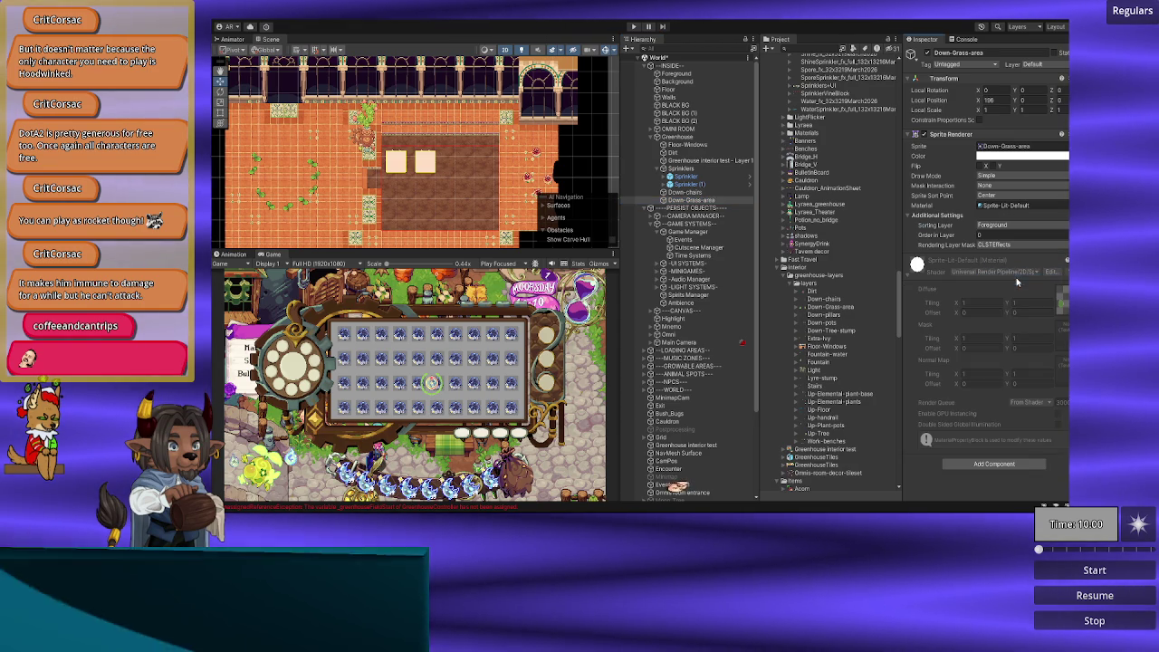
left_click(996, 226)
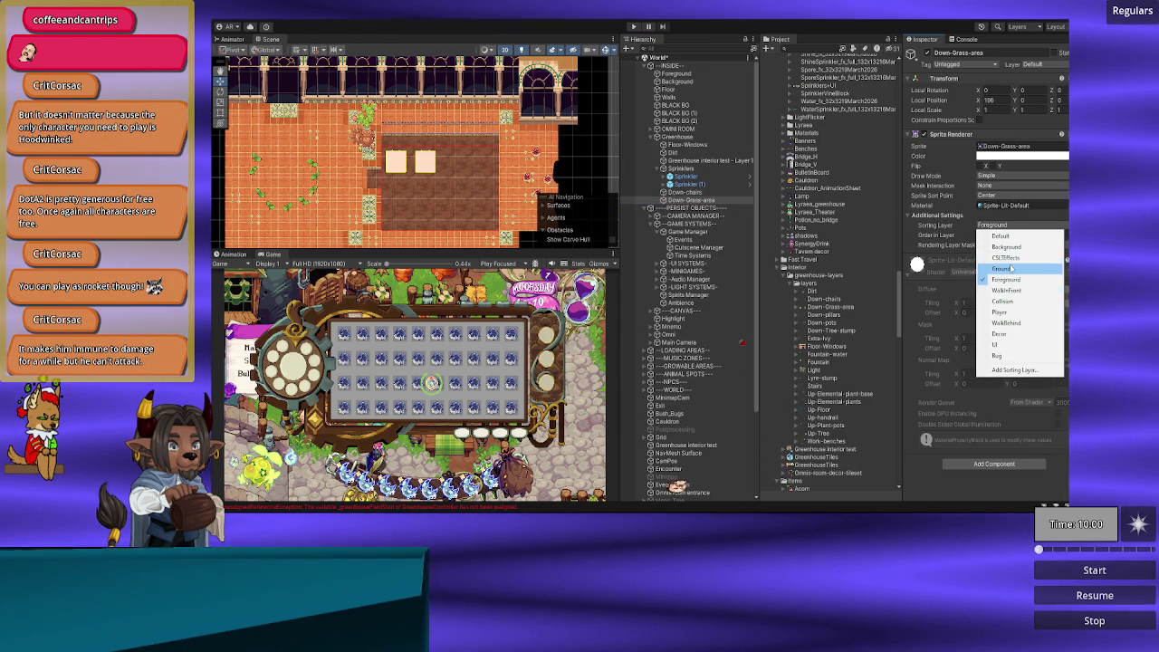
left_click(1011, 269)
left_click(999, 226)
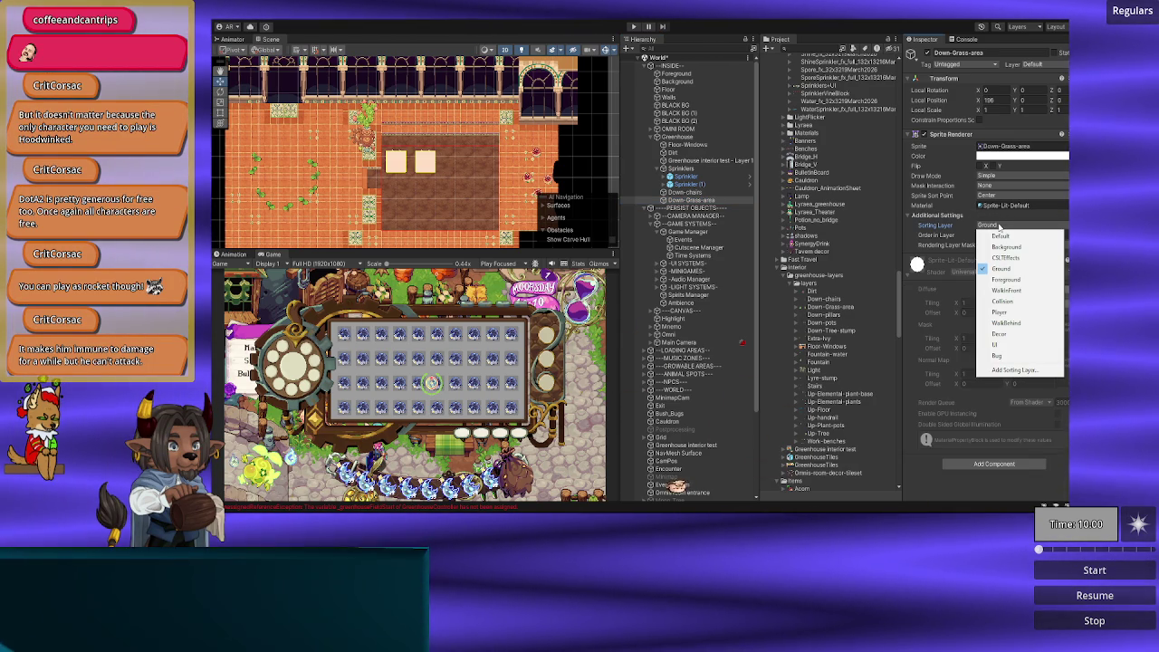
left_click(1006, 290)
left_click(997, 228)
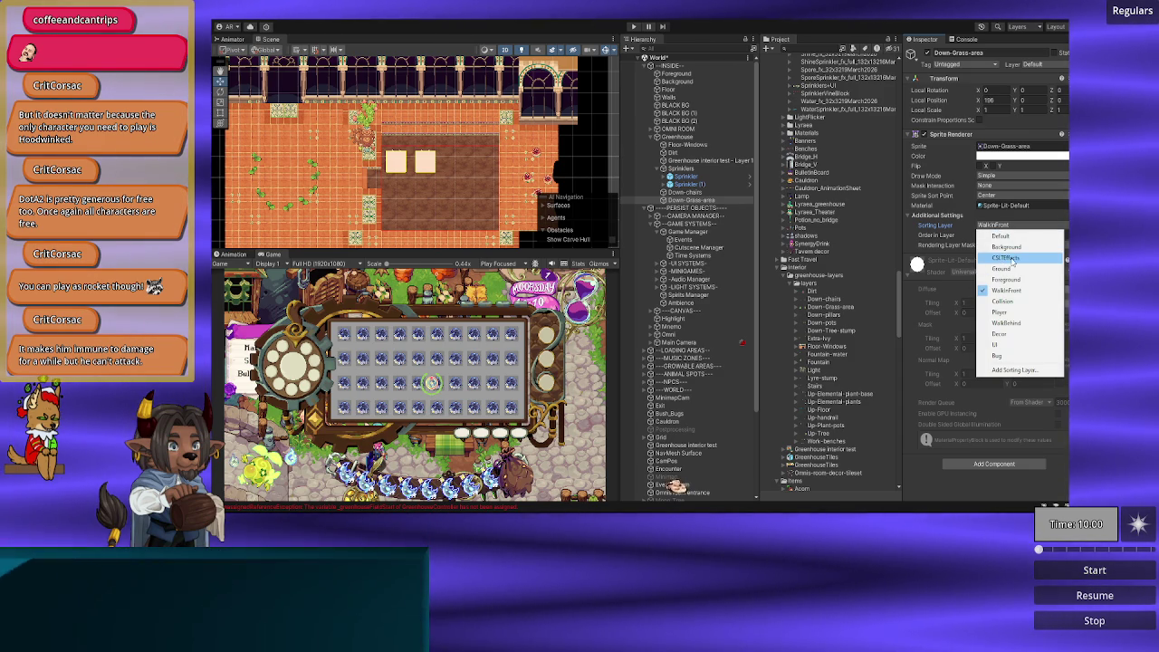
left_click(1013, 302)
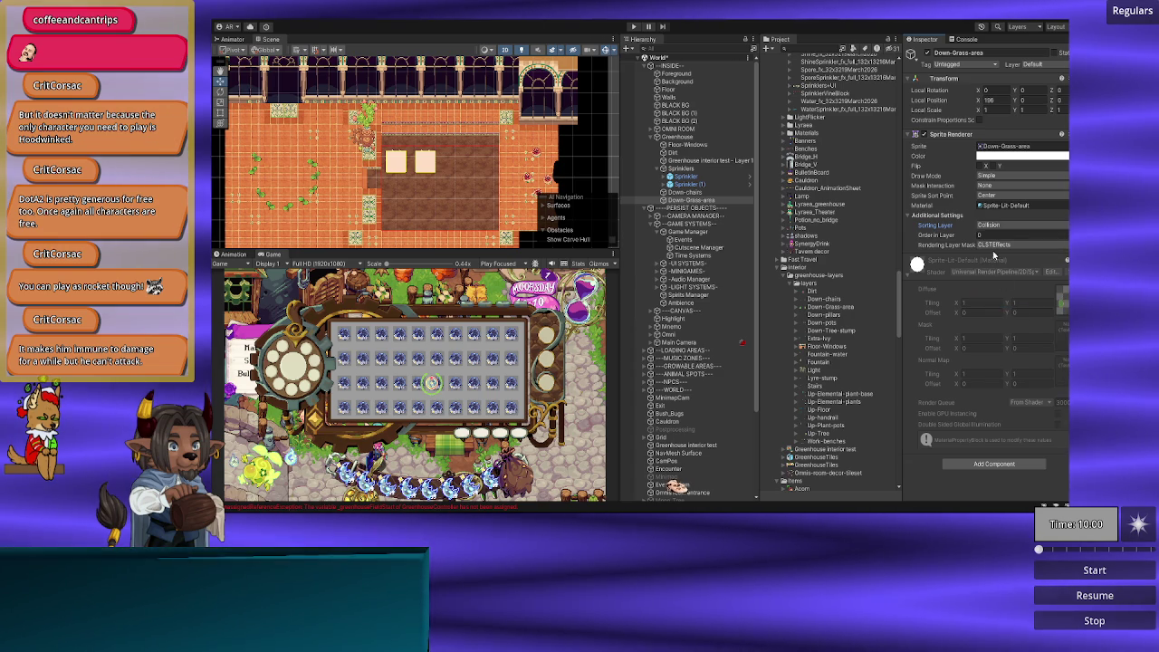
left_click(996, 226)
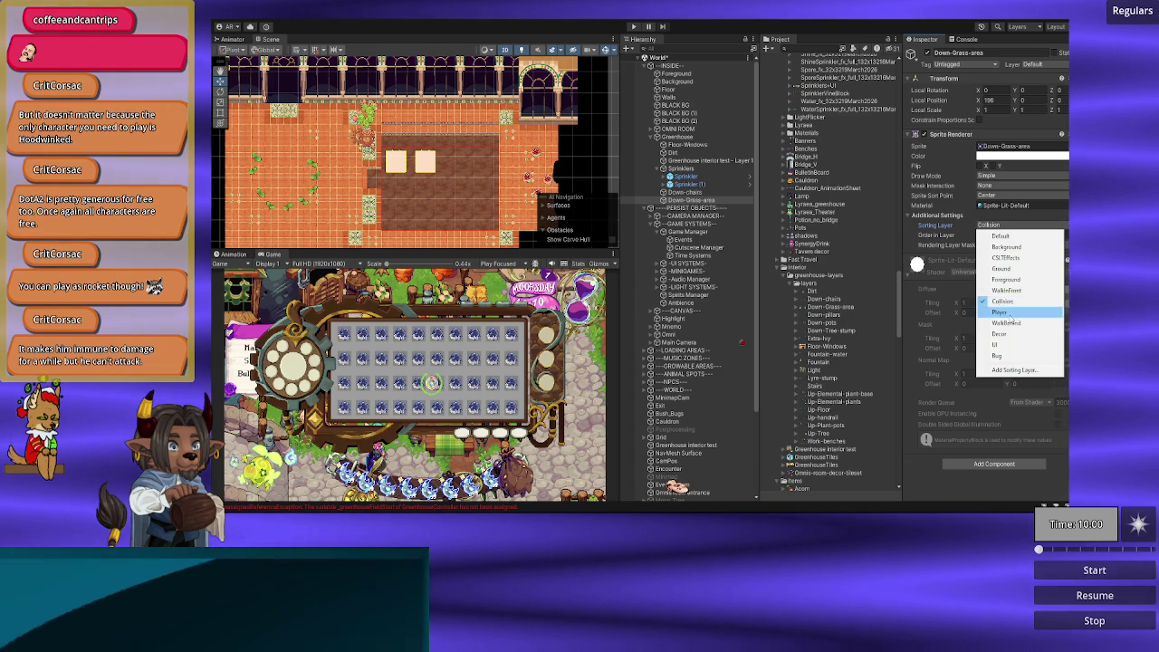
left_click(1004, 302)
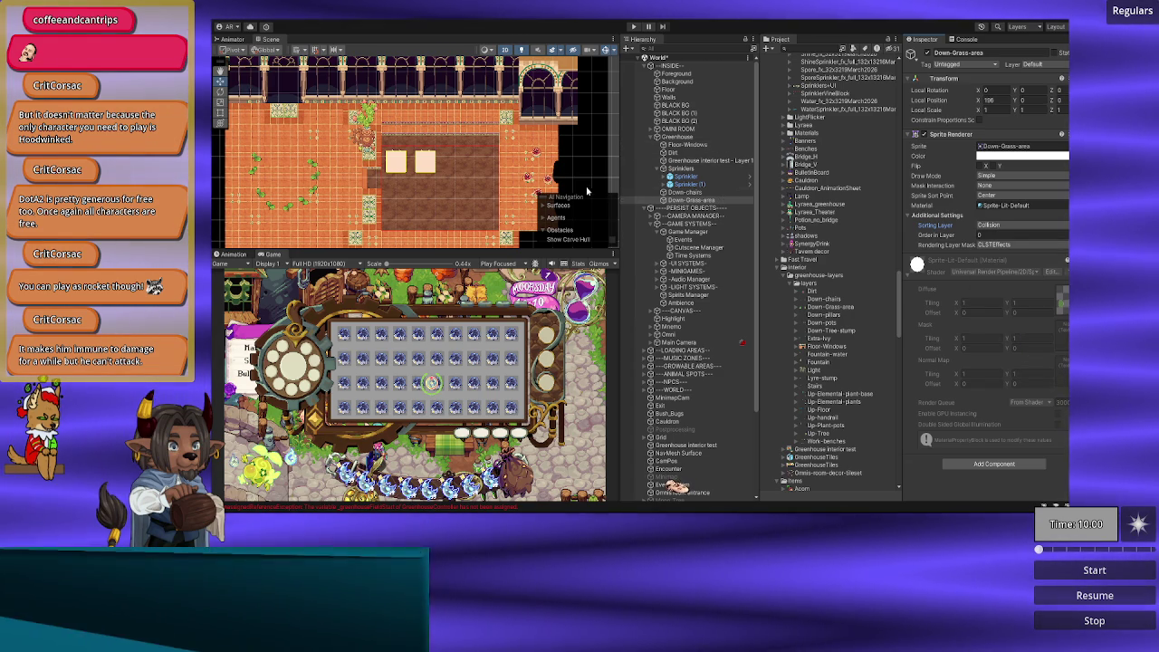
Step: Set the Down-Grass-area X position to 0 and settle it on the Foreground sorting layer
left_click(697, 200)
left_click(991, 101)
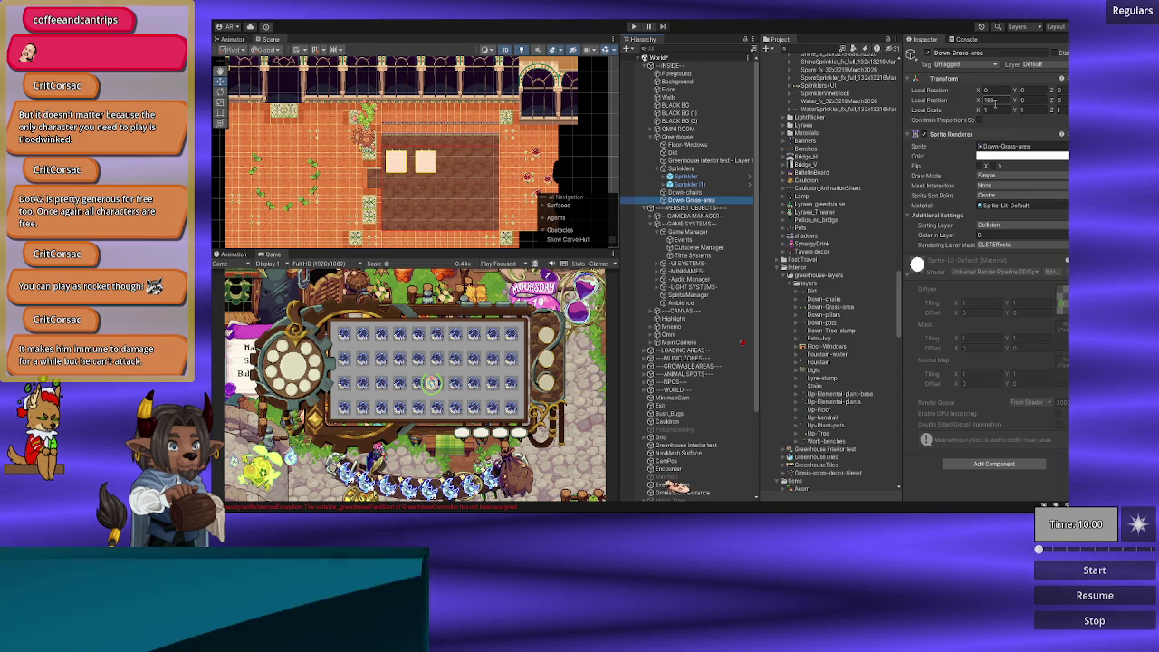
type("0")
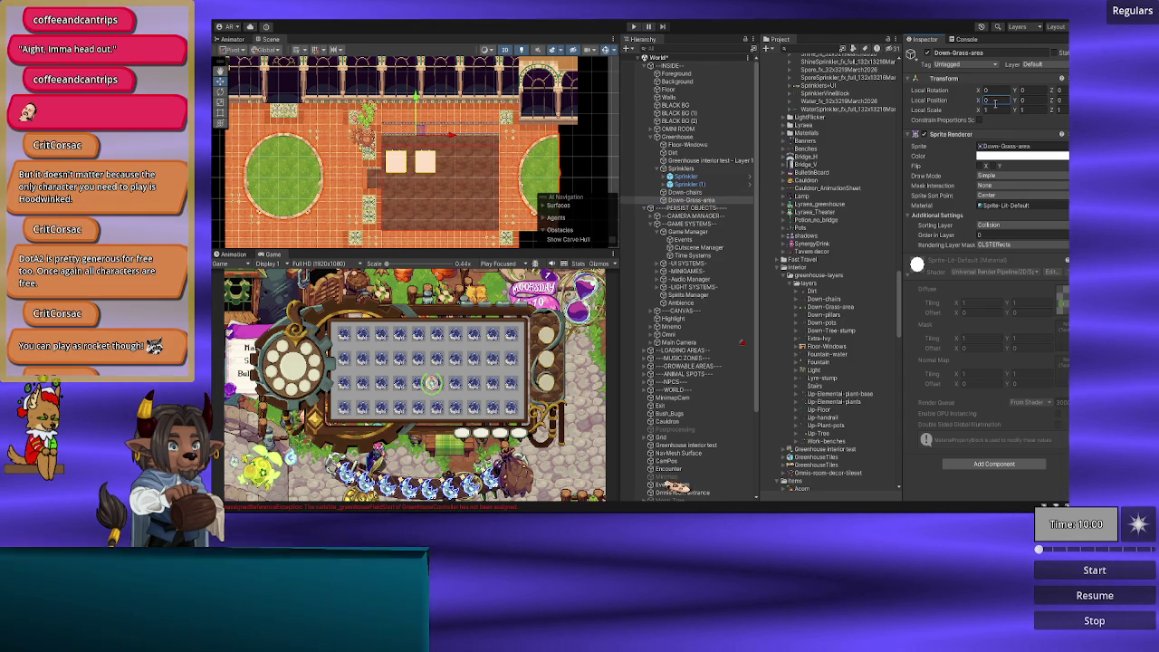
left_click(1005, 226)
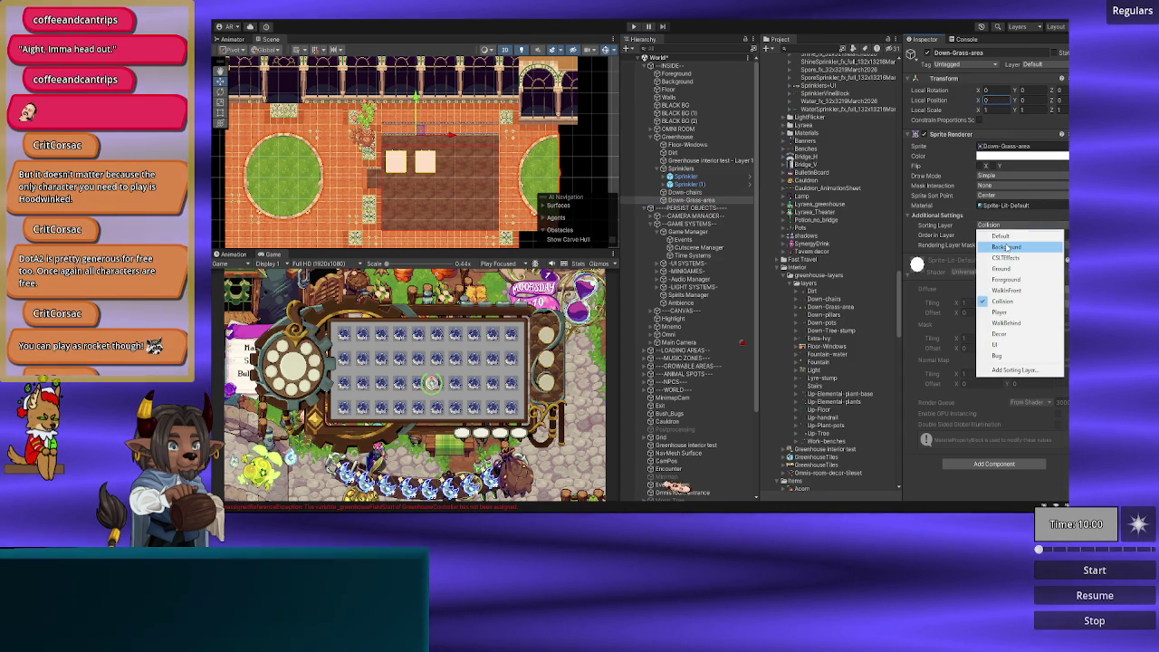
left_click(1005, 270)
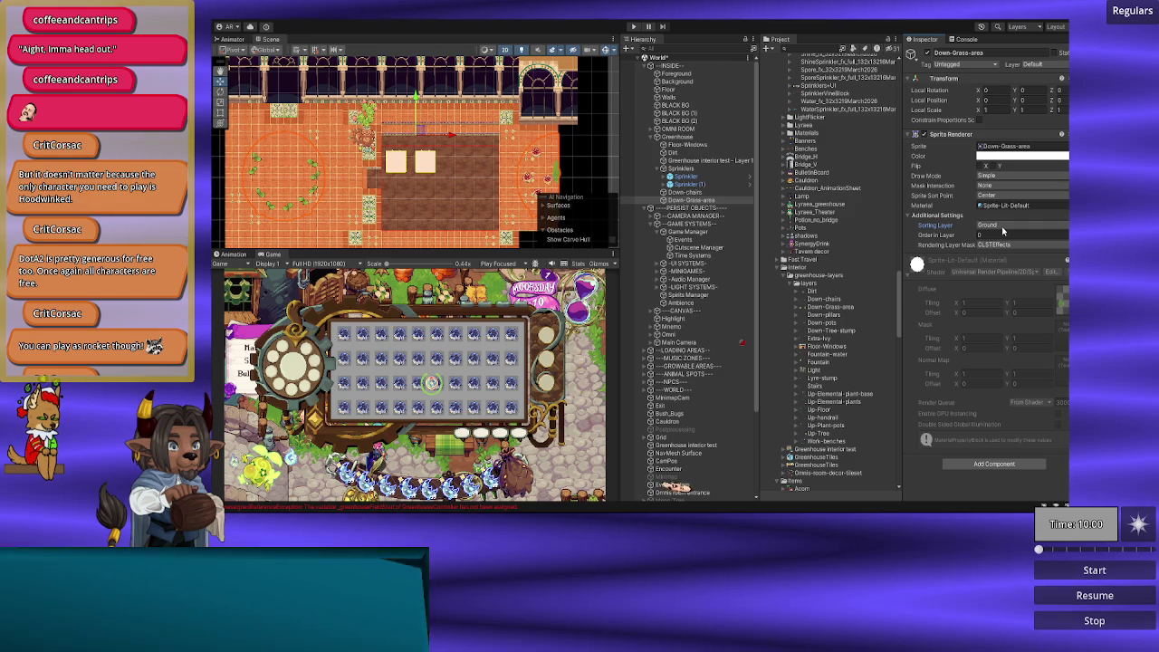
left_click(1002, 227)
left_click(1004, 280)
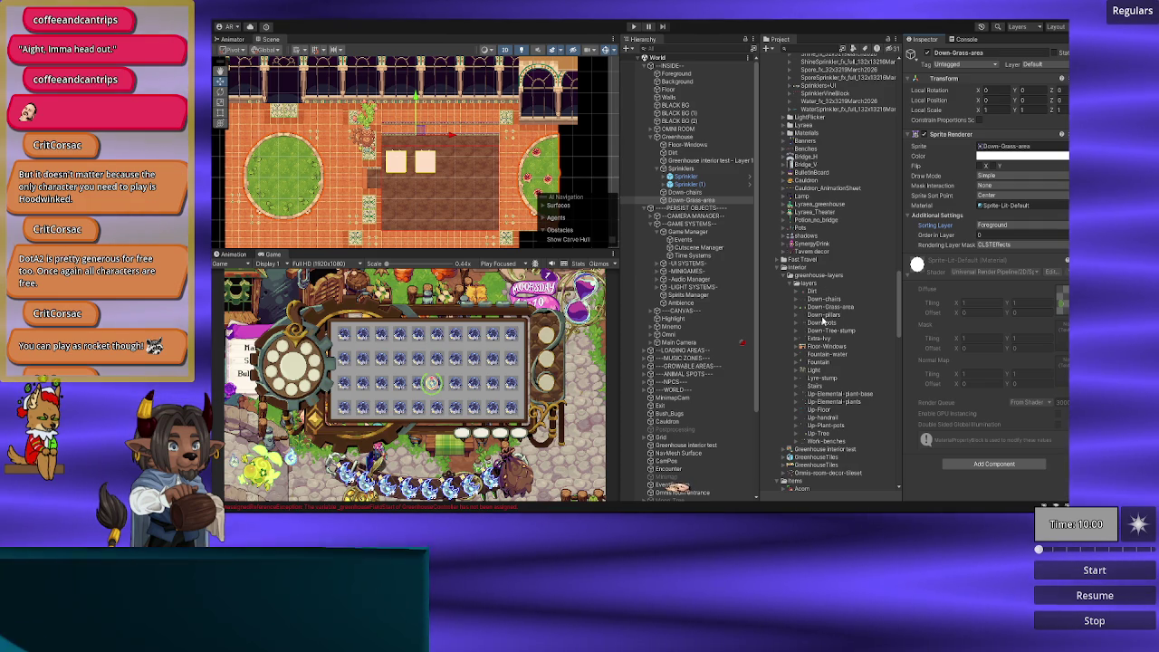
Step: Place Down-pillars under Greenhouse with Position X 0 on the Foreground sorting layer
left_click(690, 199)
left_click_drag(681, 145, 681, 143)
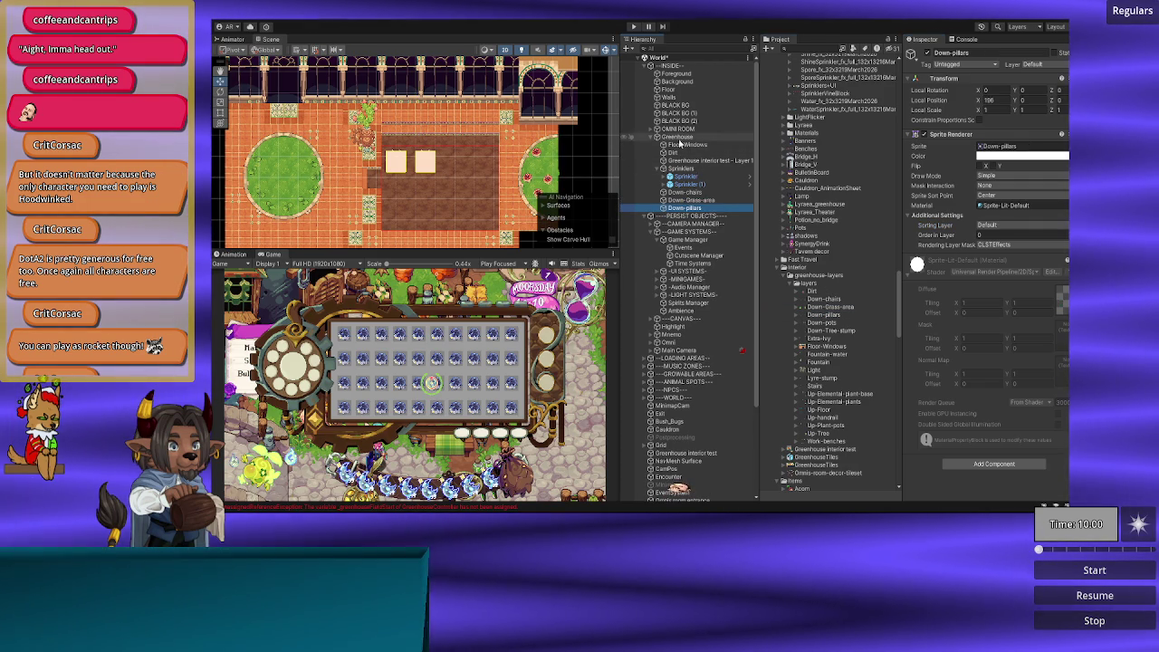
left_click(992, 99)
type("0")
key("Return")
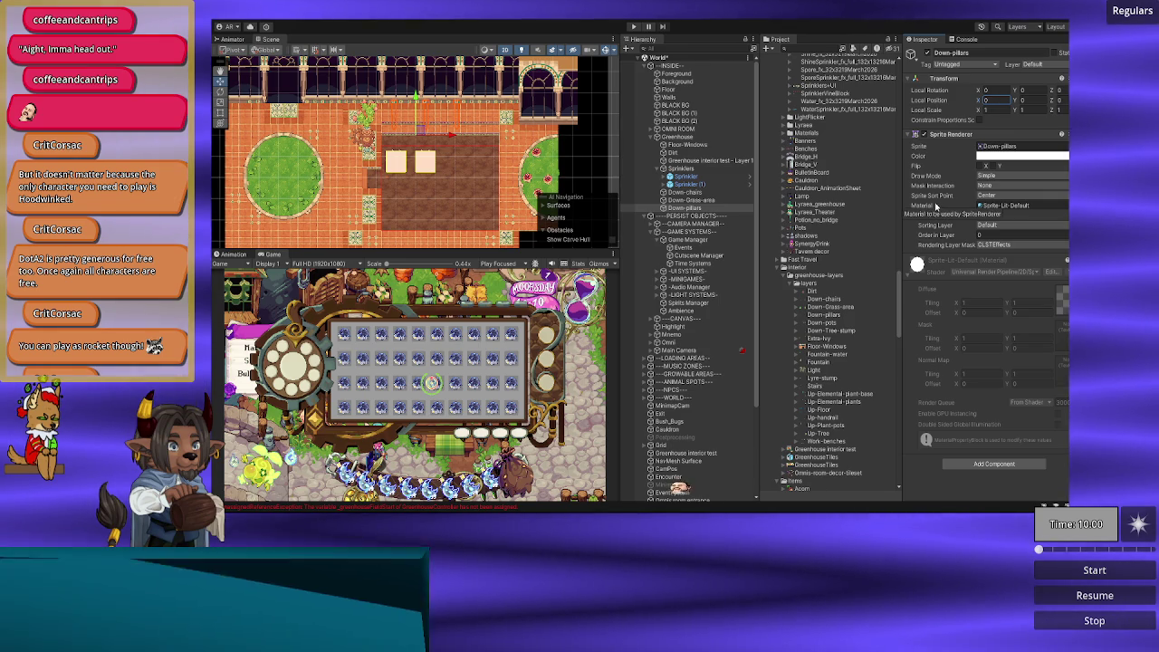
left_click(1024, 230)
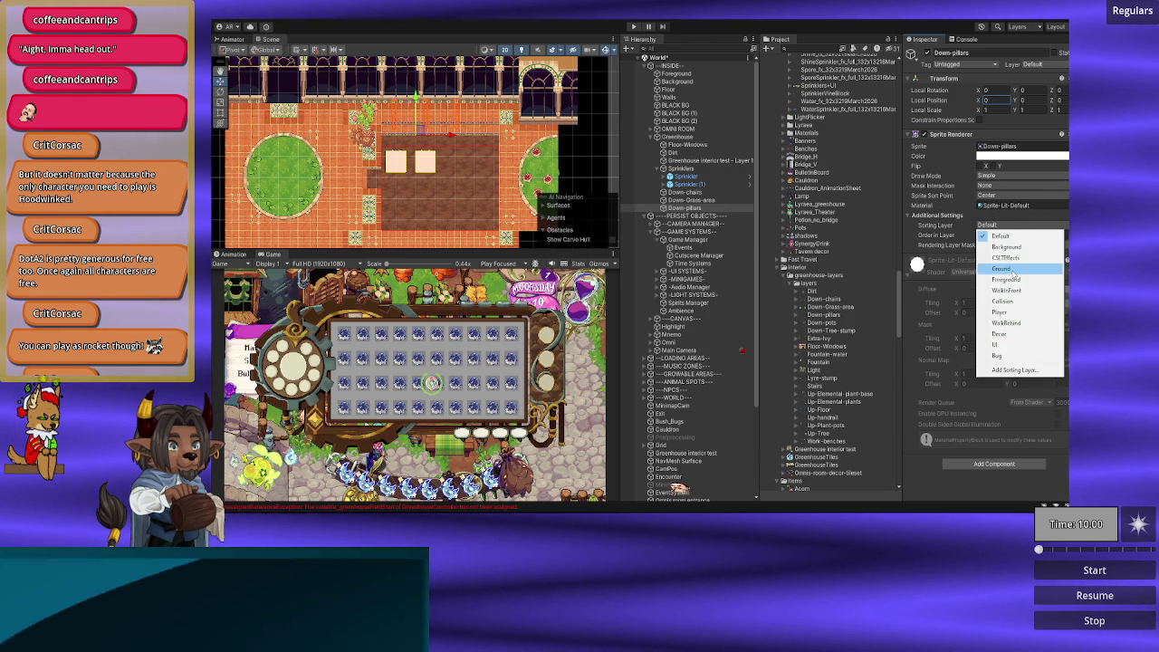
left_click(1005, 269)
left_click(1004, 231)
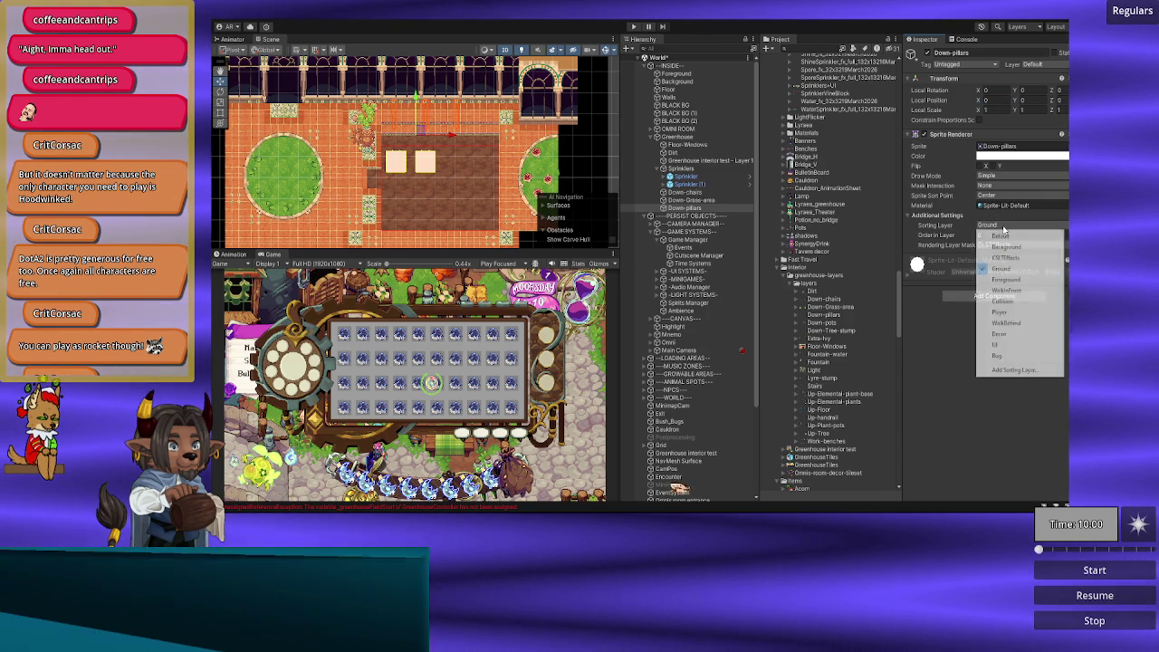
left_click(1013, 280)
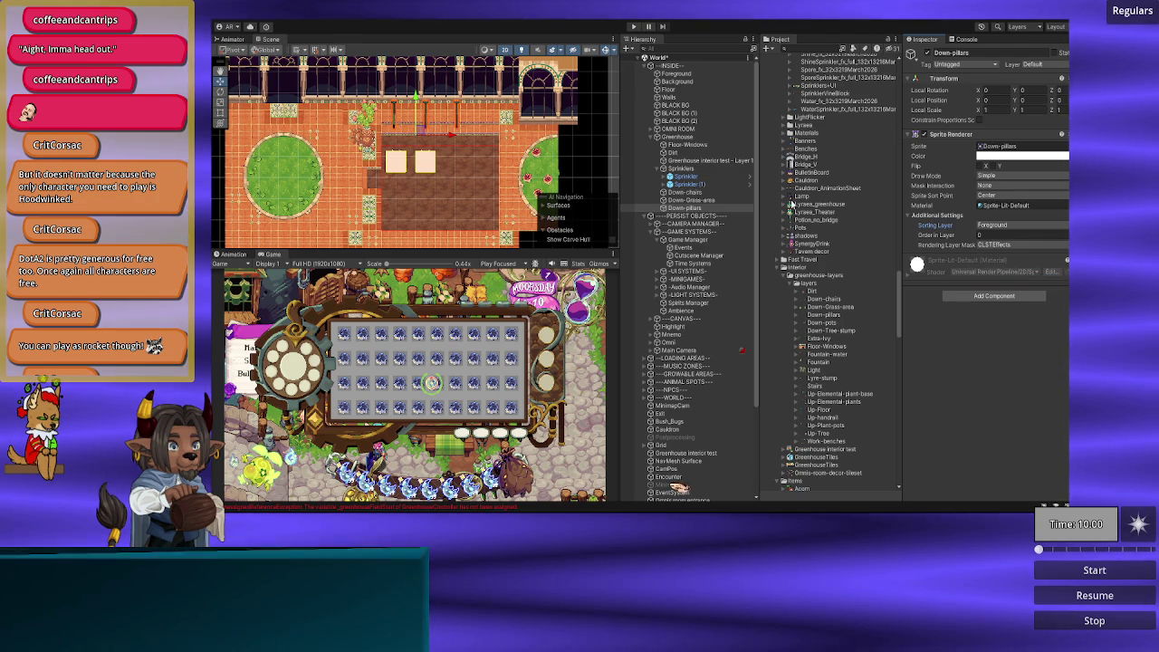
Step: Import Down-pillars at 64 pixels per unit, Point filtering, no compression and 4096 max size, then apply
left_click(830, 317)
left_click(1004, 116)
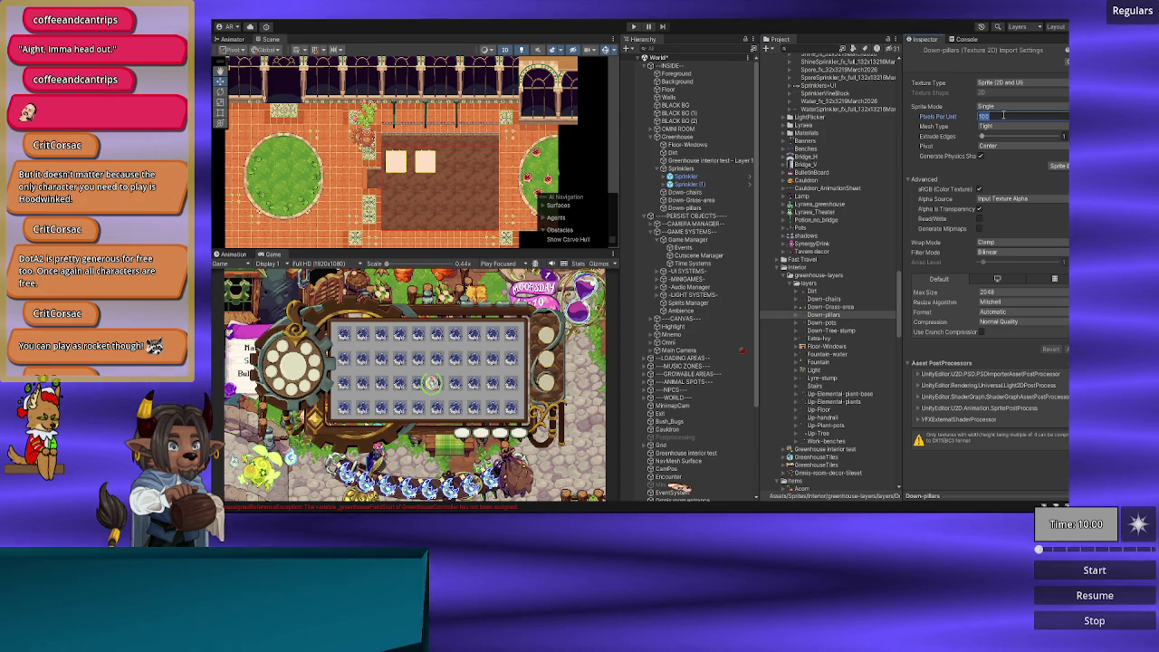
type("64")
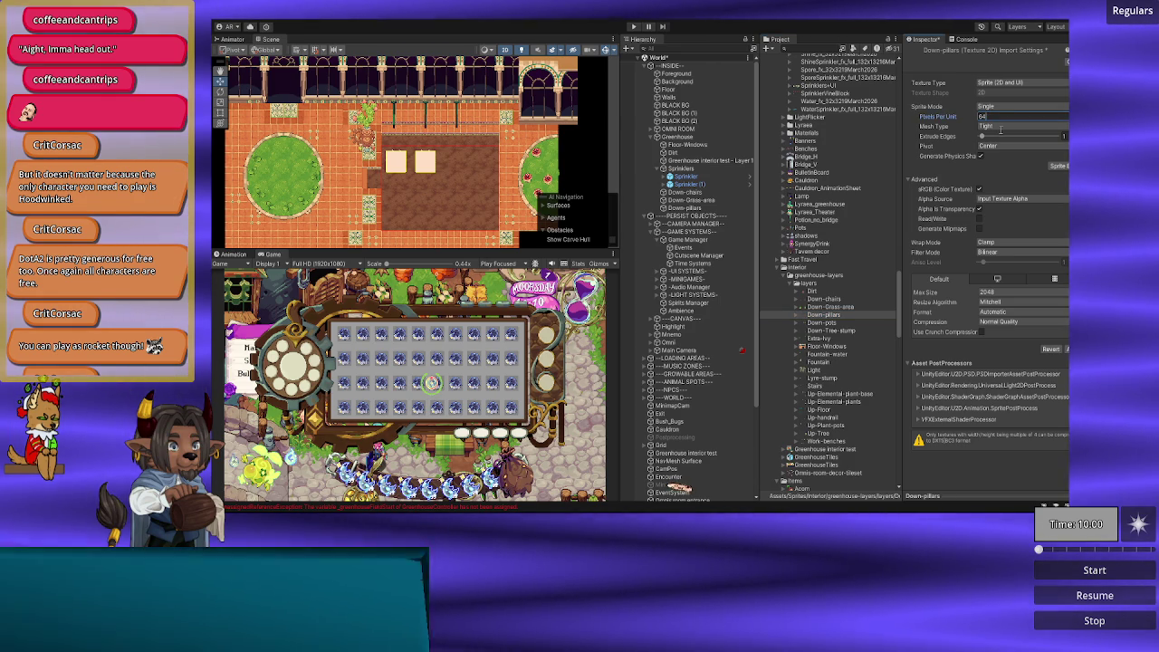
left_click(996, 252)
left_click(996, 261)
left_click(991, 324)
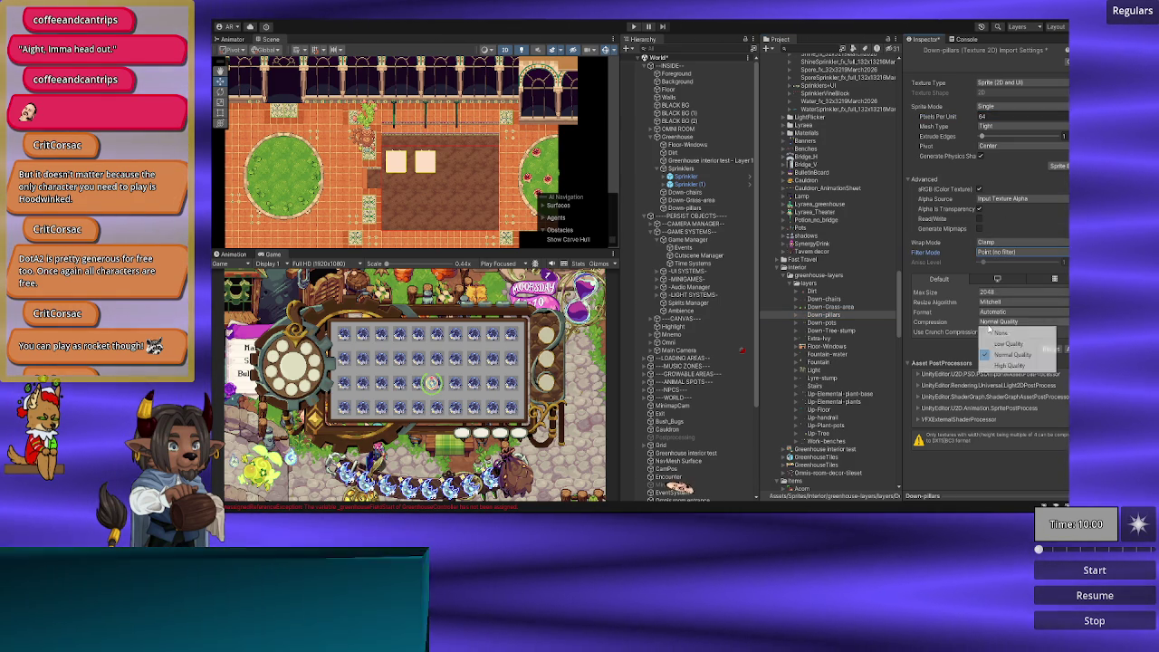
left_click(993, 332)
left_click(1002, 292)
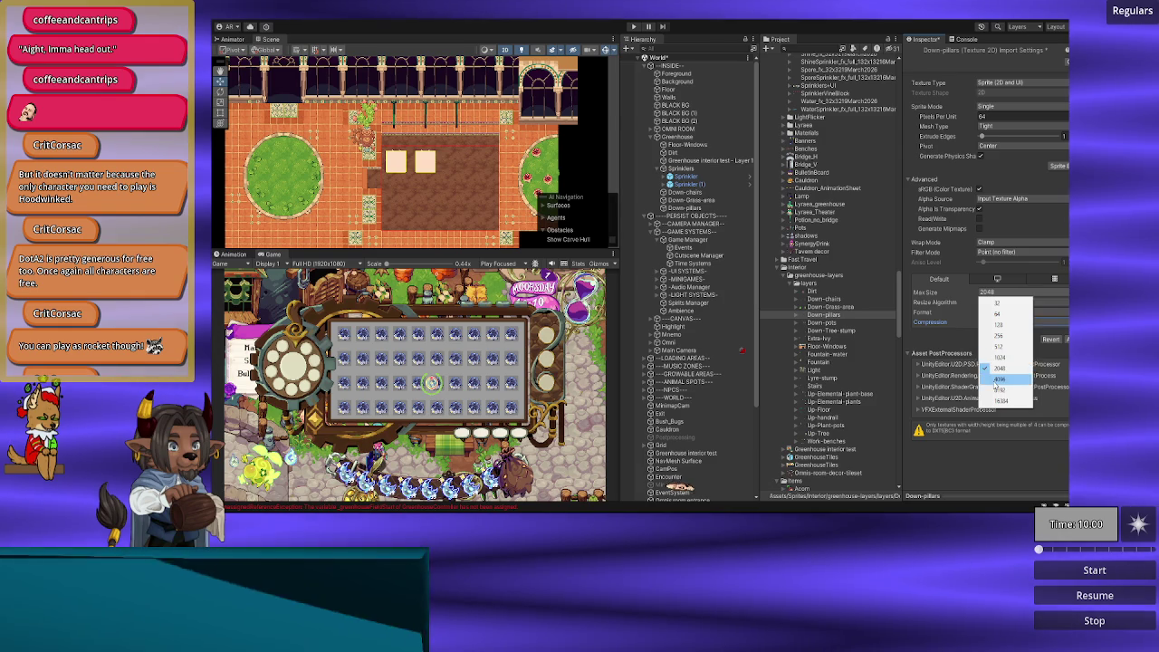
left_click(996, 379)
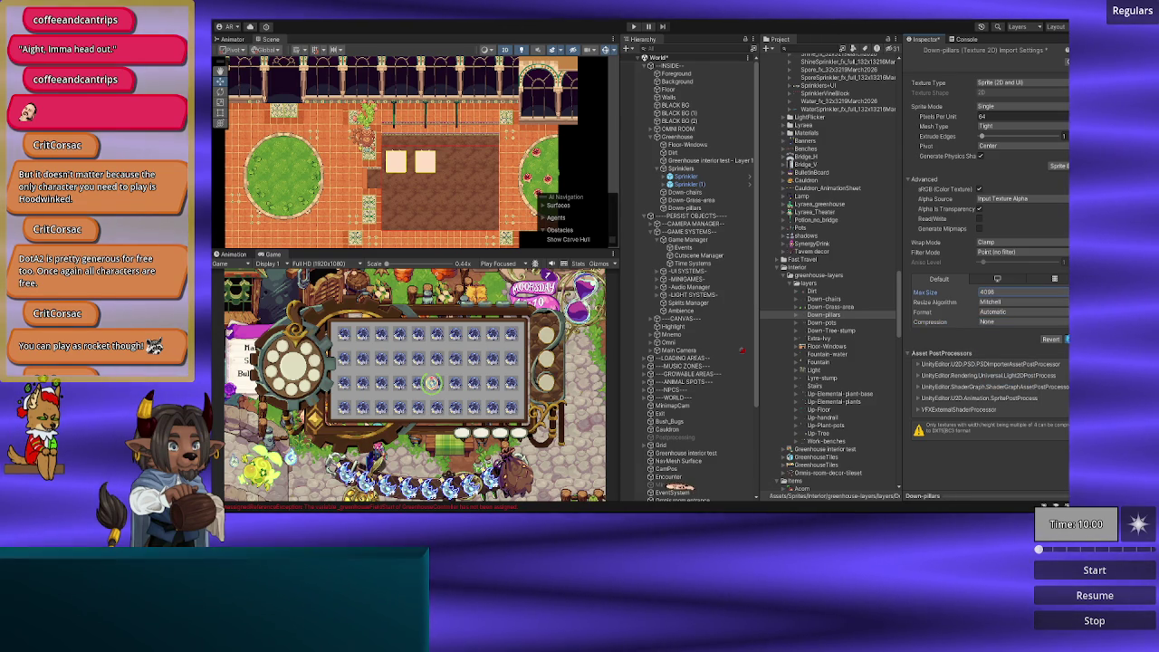
left_click(1062, 338)
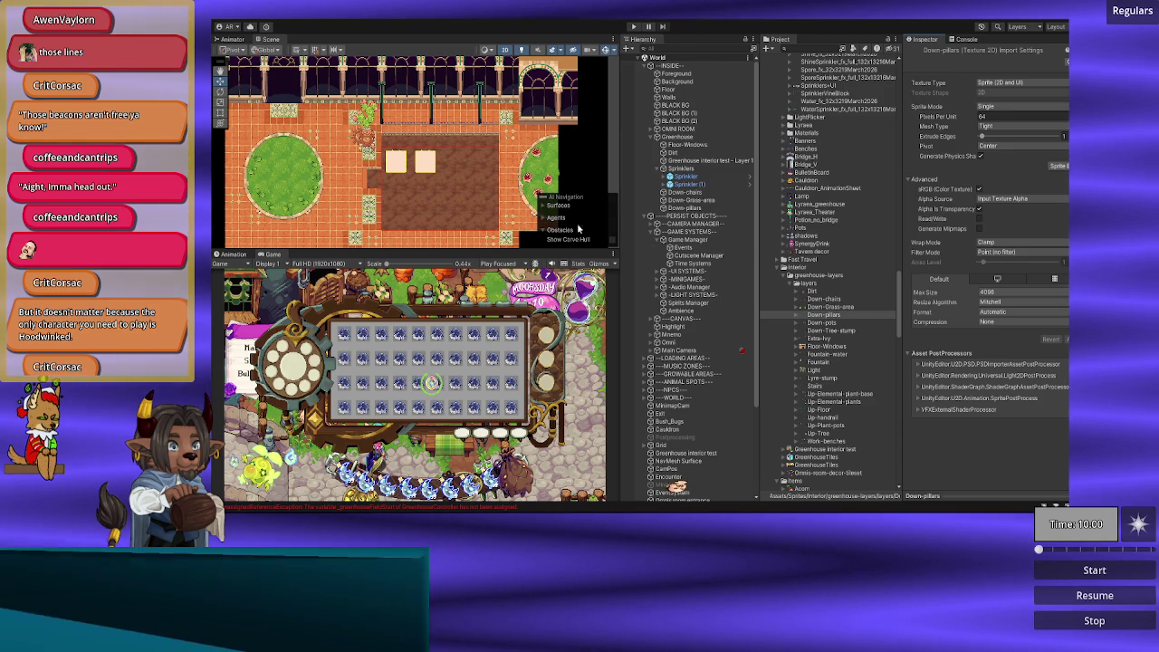
Step: Select the Down-pots texture to view its import settings
left_click(839, 324)
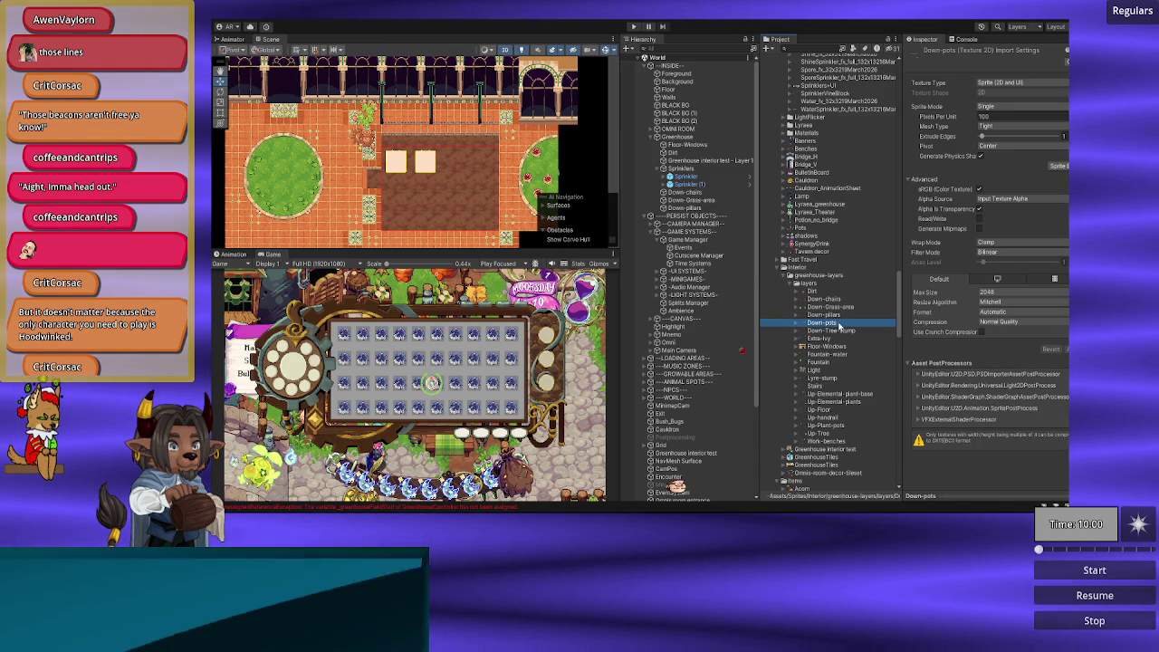
key("Up")
key("Up")
key("Up")
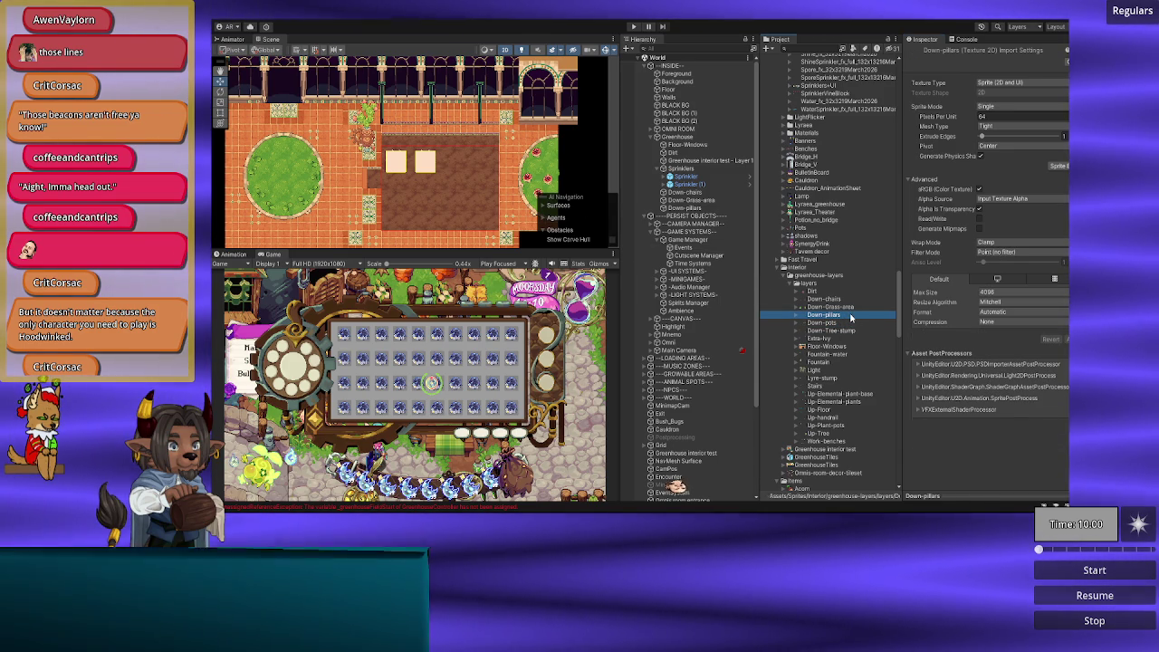
key("Down")
key("Down")
key("Down")
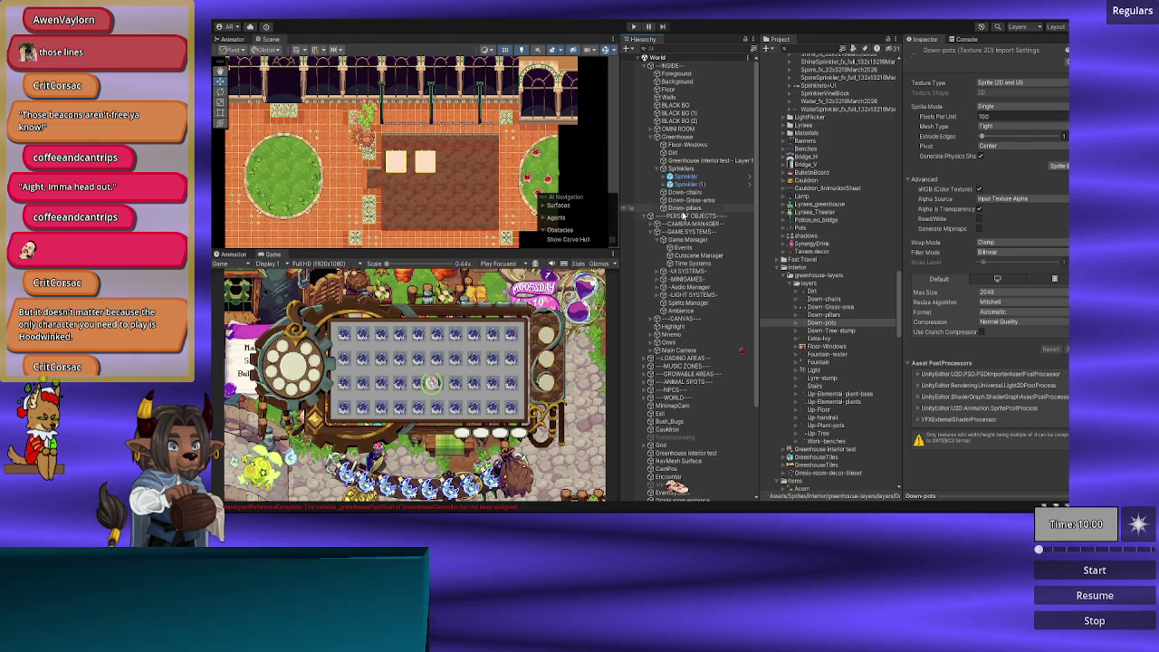
Step: Place Down-pots under Greenhouse with Position X 0
mouse_move(844, 330)
left_mouse_down()
mouse_move(725, 162)
mouse_move(688, 145)
left_mouse_up()
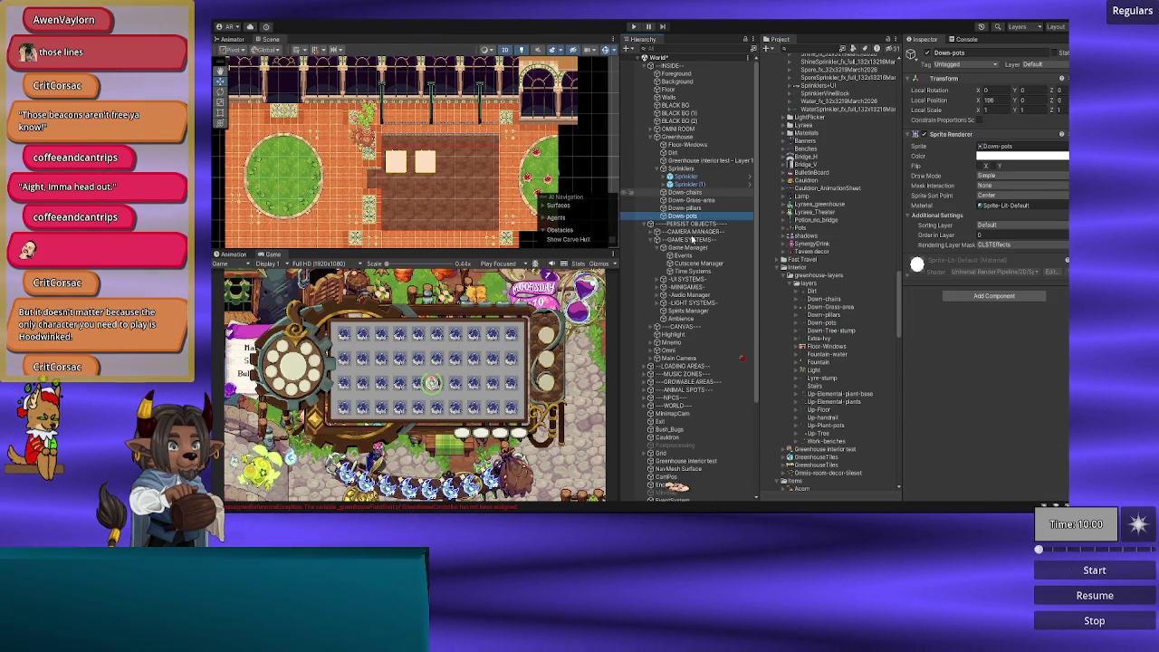
left_click(1003, 100)
type("0")
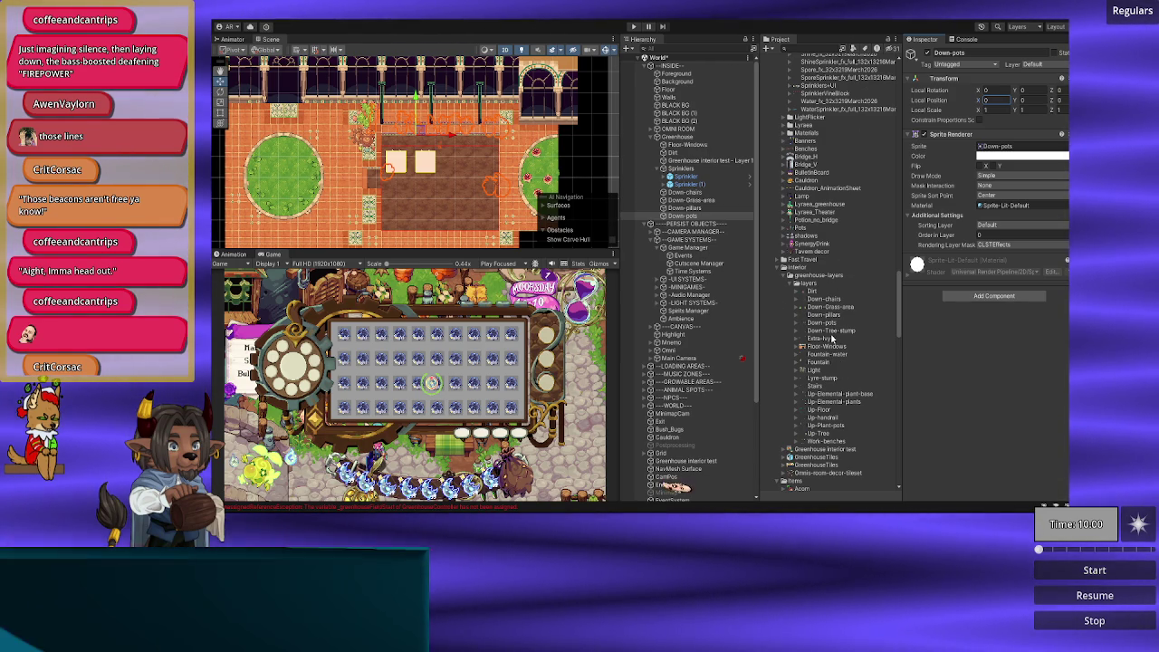
Step: Import Down-pots at 64 pixels per unit, Point filtering, no compression and 4096 max size, then apply
left_click(825, 322)
left_click(1011, 118)
type("64")
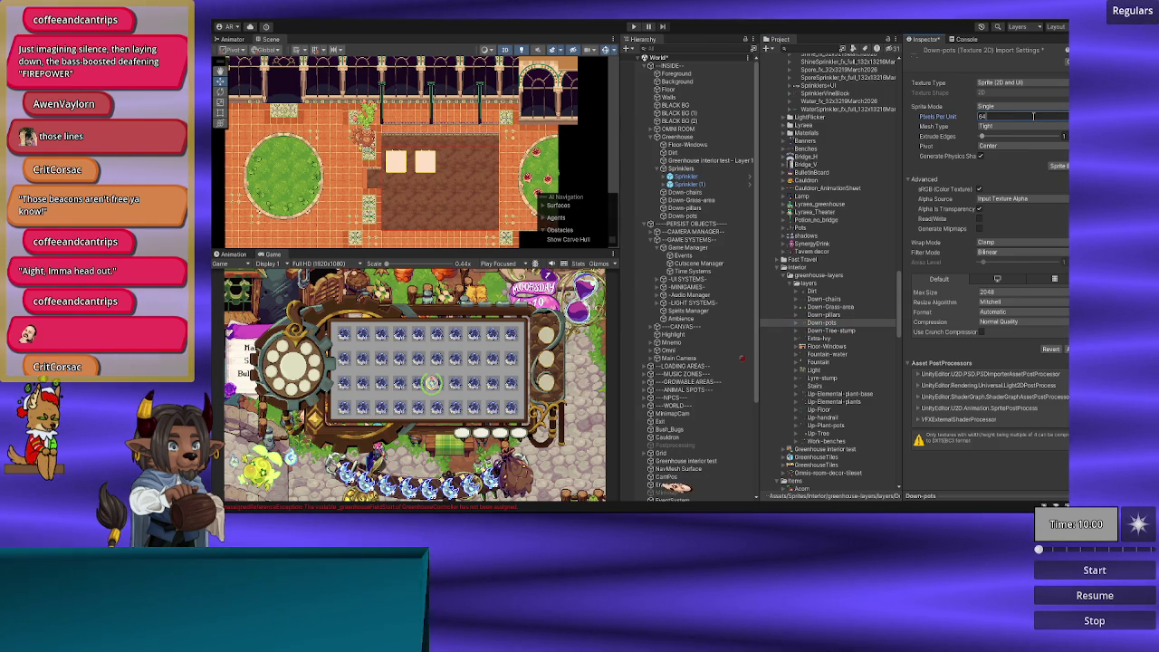
left_click(993, 253)
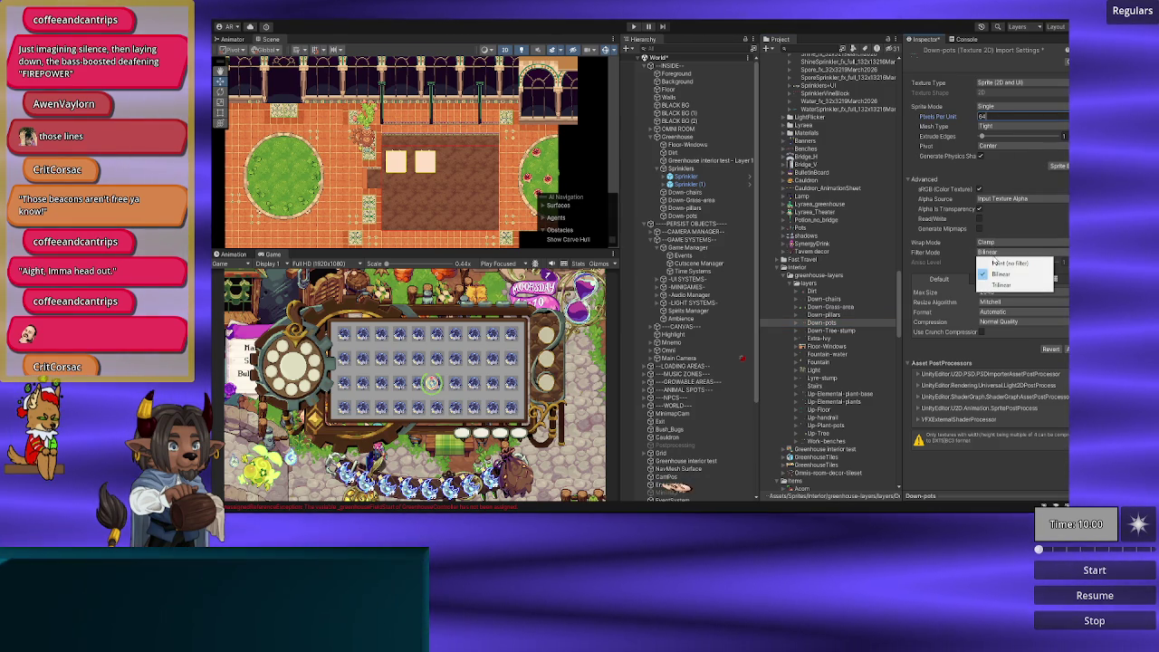
left_click(995, 263)
left_click(997, 321)
left_click(1004, 337)
left_click(997, 292)
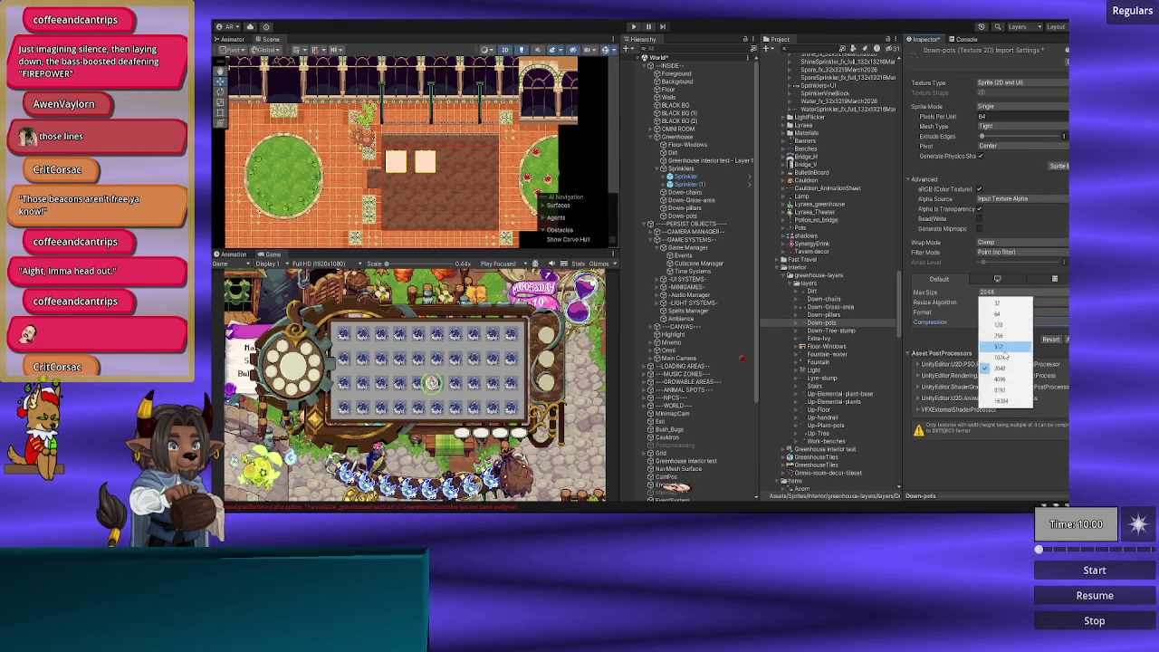
left_click(1001, 379)
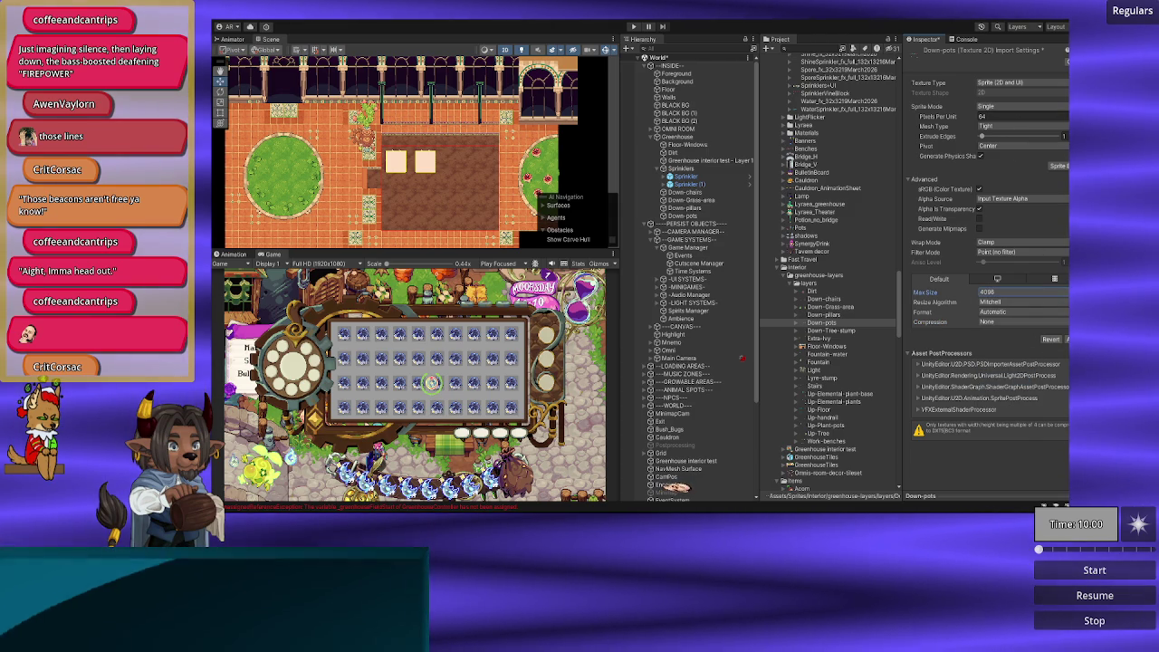
left_click(1066, 338)
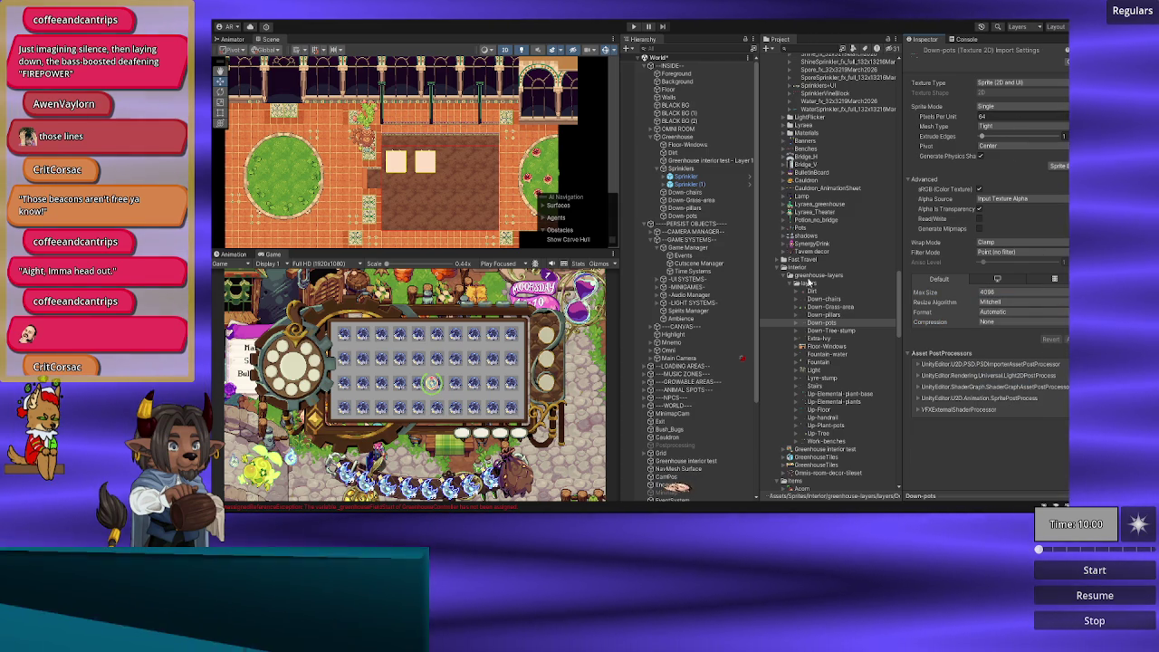
Step: Put the Down-pots object on the Foreground sorting layer
left_click(696, 217)
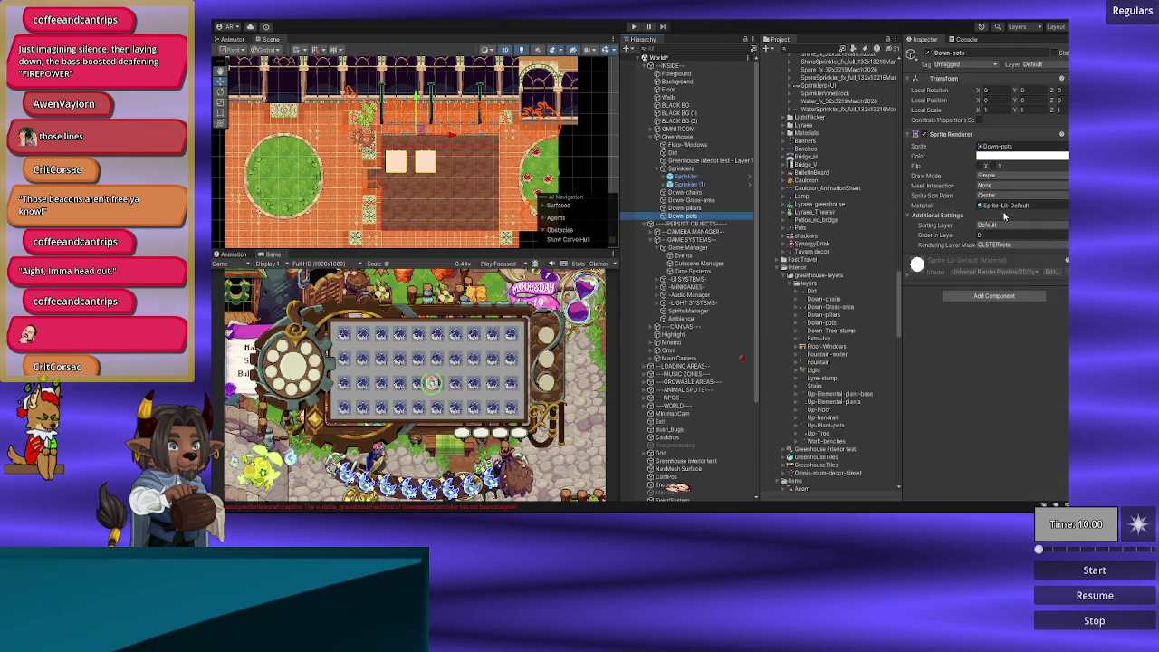
left_click(998, 229)
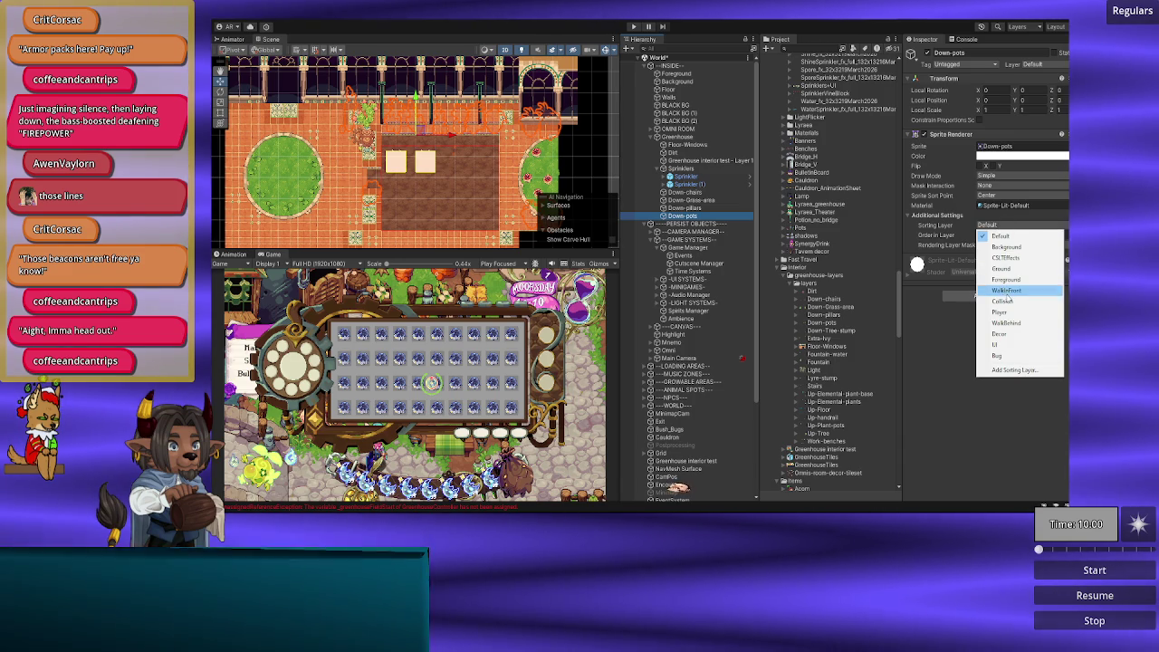
left_click(1013, 284)
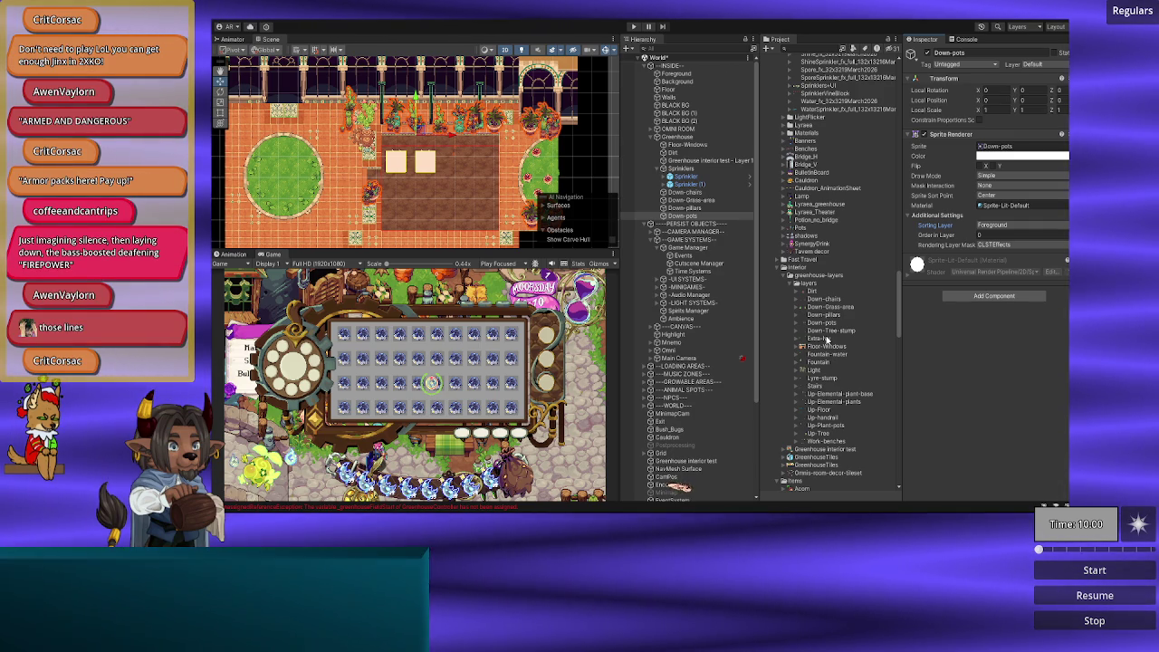
Step: Place the Extra-Ivy sprite under Greenhouse at X position 0, keeping its sort point at Center
mouse_move(826, 342)
left_mouse_down()
mouse_move(689, 217)
mouse_move(698, 135)
mouse_move(715, 221)
left_mouse_up()
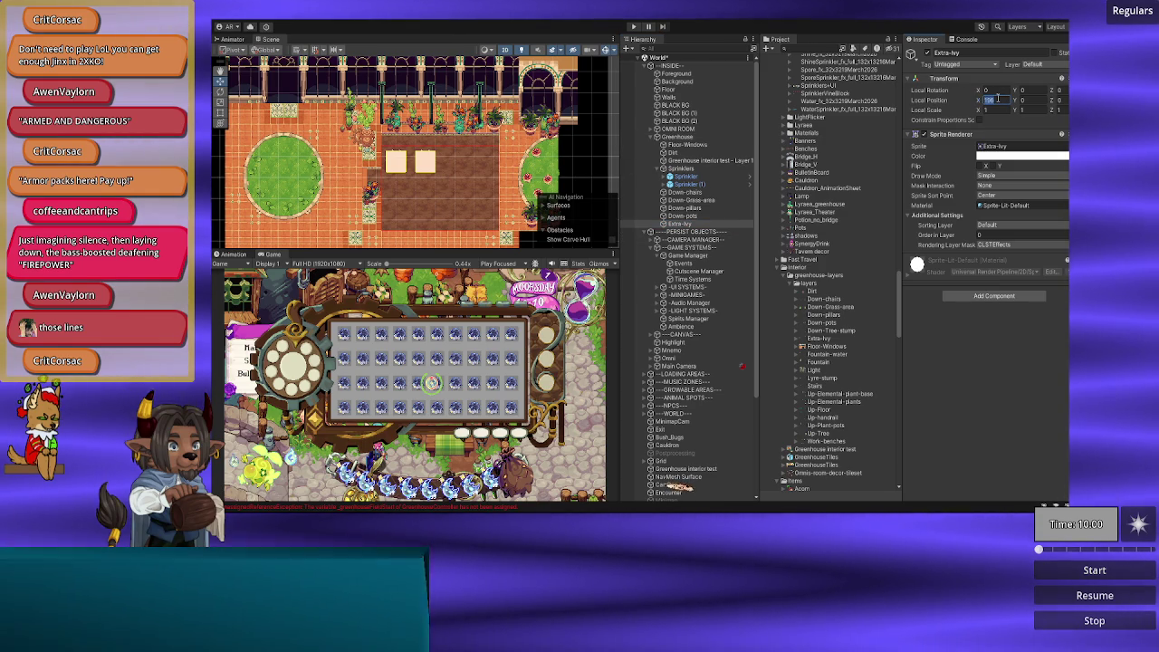
type("0")
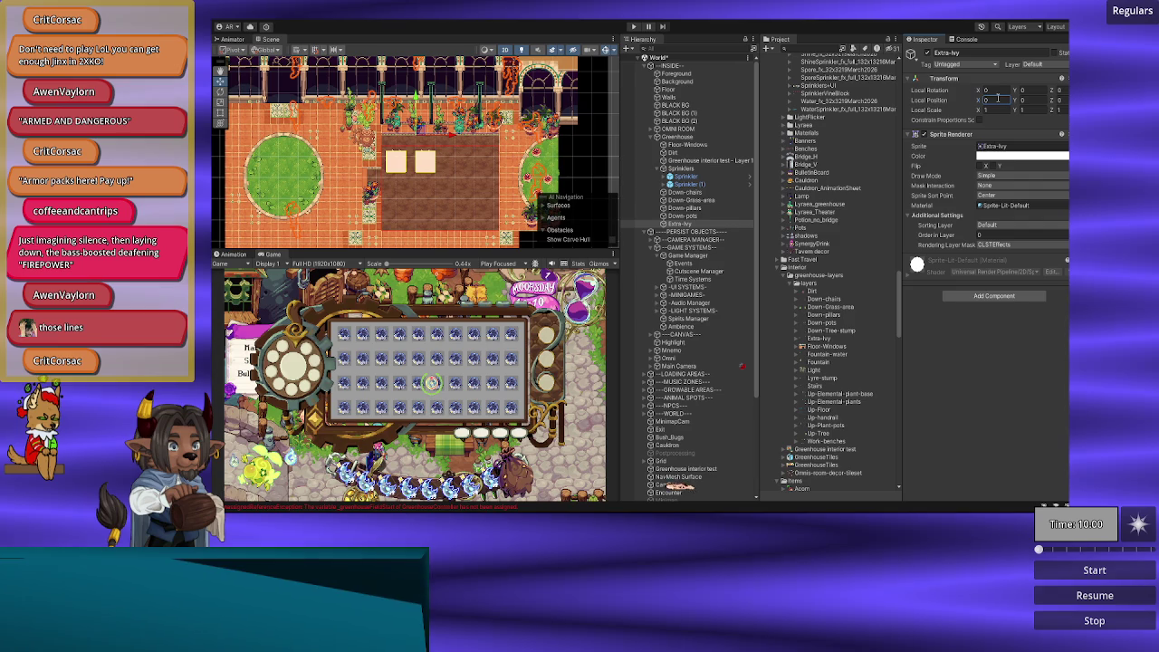
left_click(1004, 195)
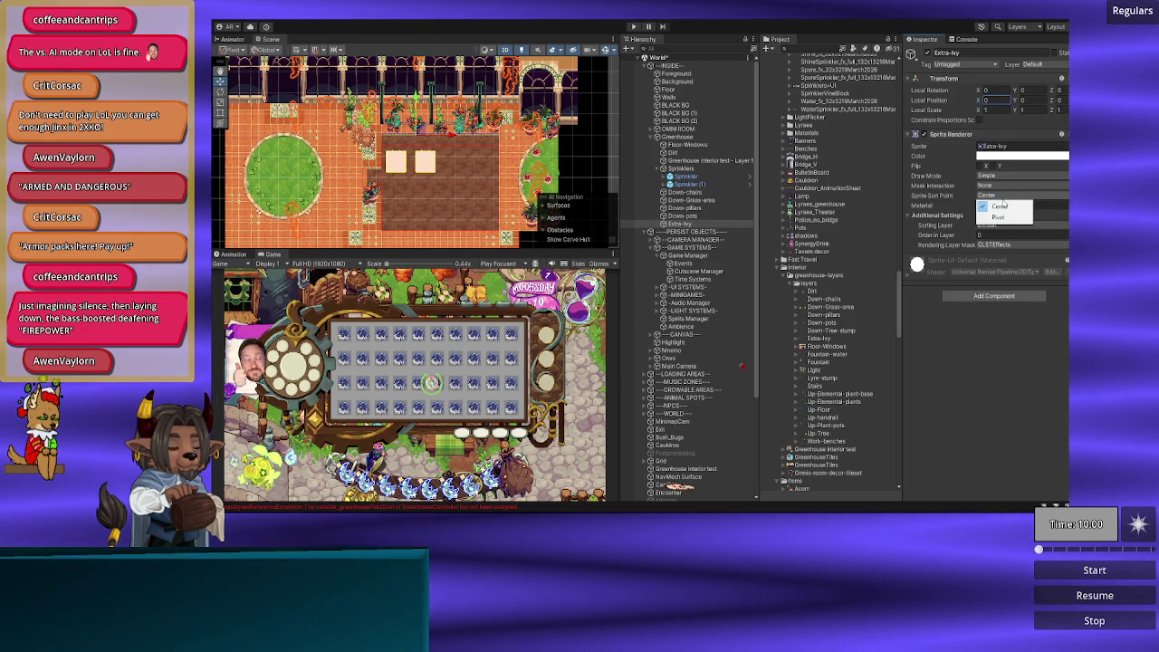
left_click(1000, 207)
left_click(1001, 225)
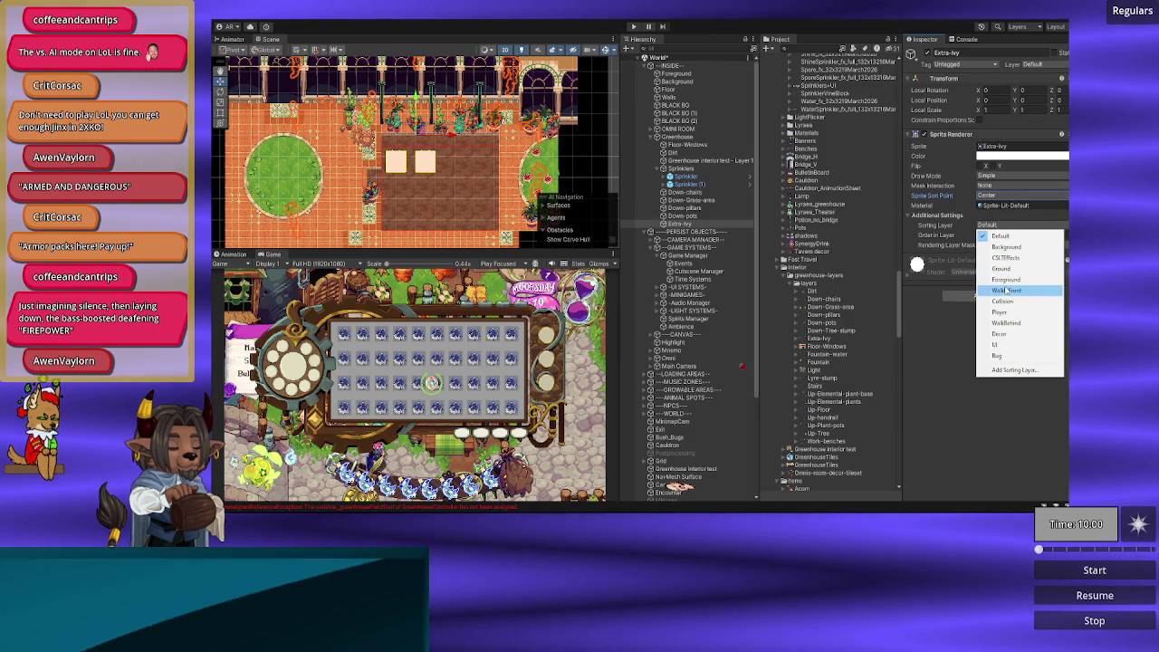